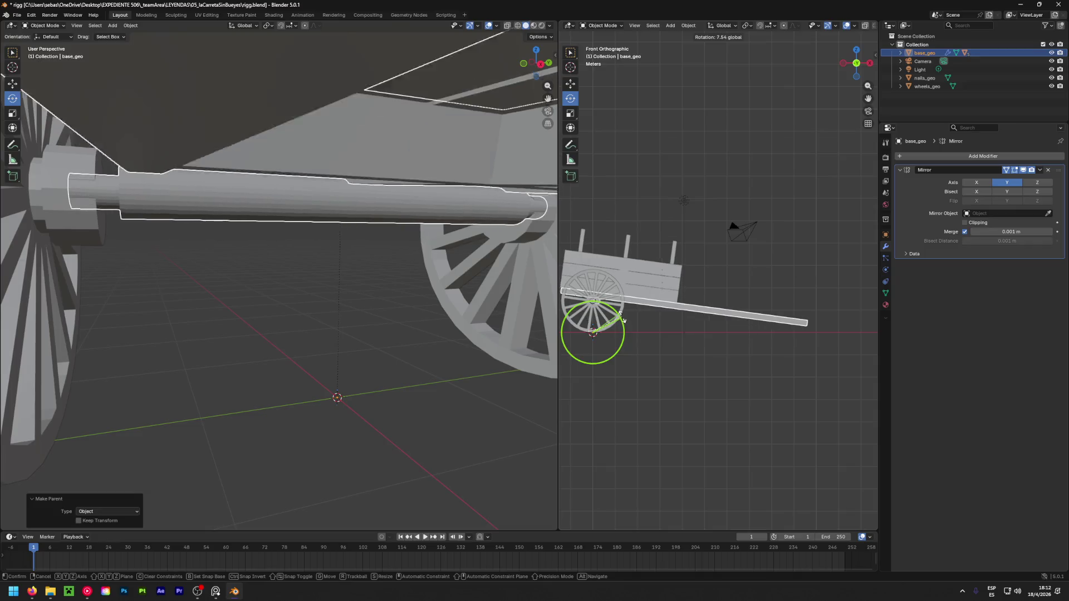
Confirm, then undo the cart's rotation twice to restore woodenAxle_geo as its own object, and deselect
left_click(616, 316)
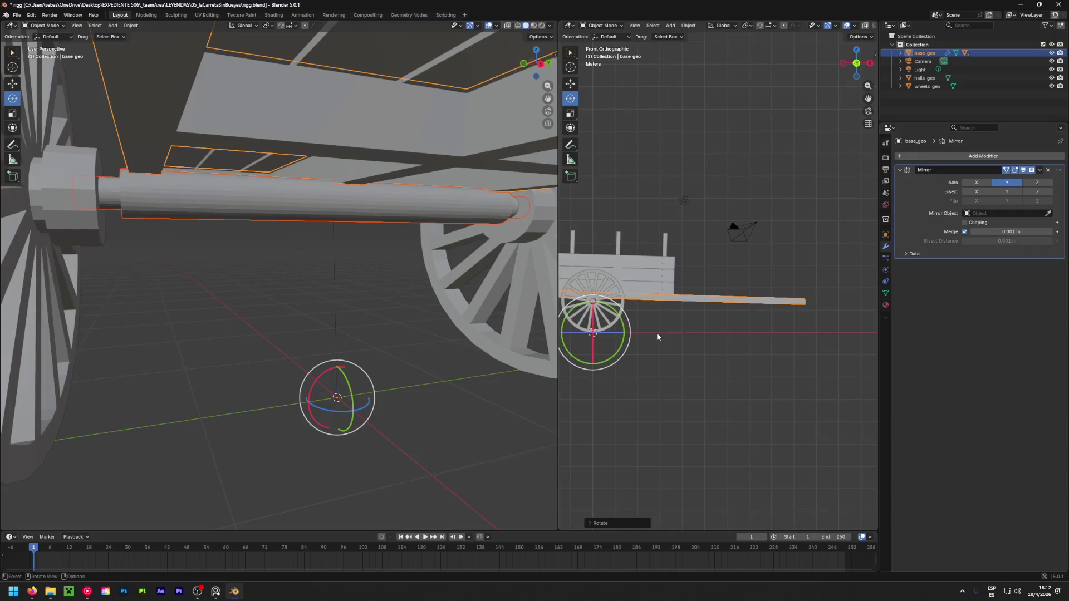
key("ctrl+z")
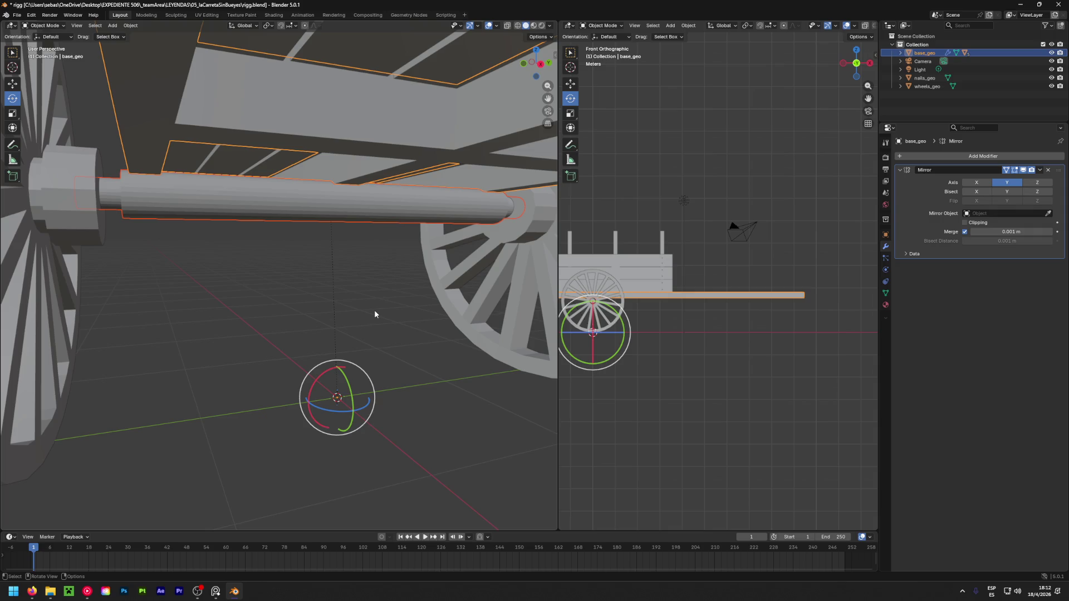
key("ctrl+z")
left_click(379, 303)
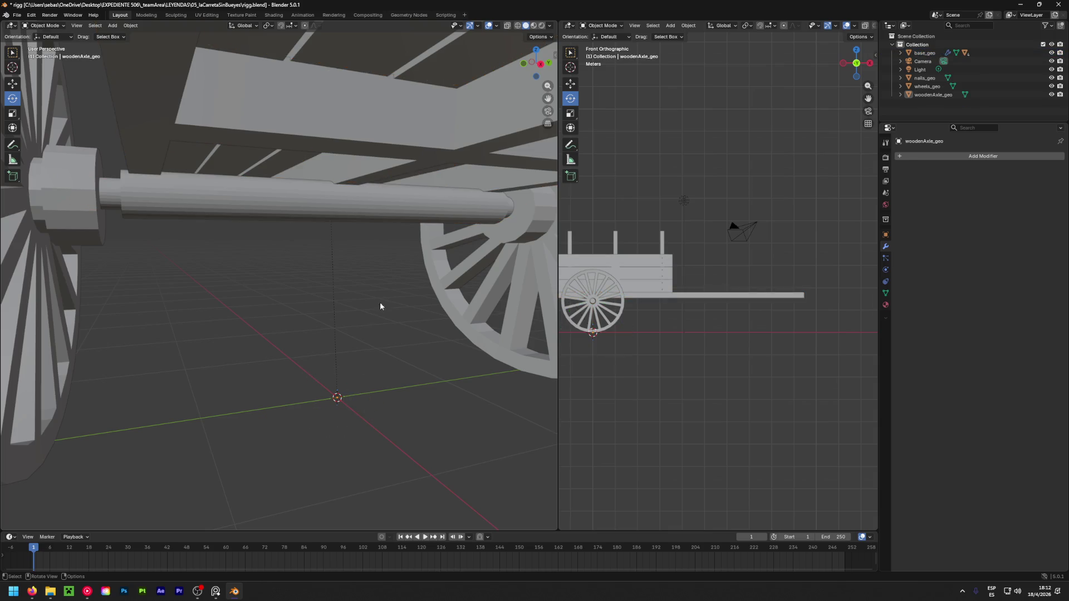
Select base_geo and cancel a trial Y-axis rotation so the cart stays level
left_click(367, 171)
left_click_drag(611, 308, 616, 314)
key("Escape")
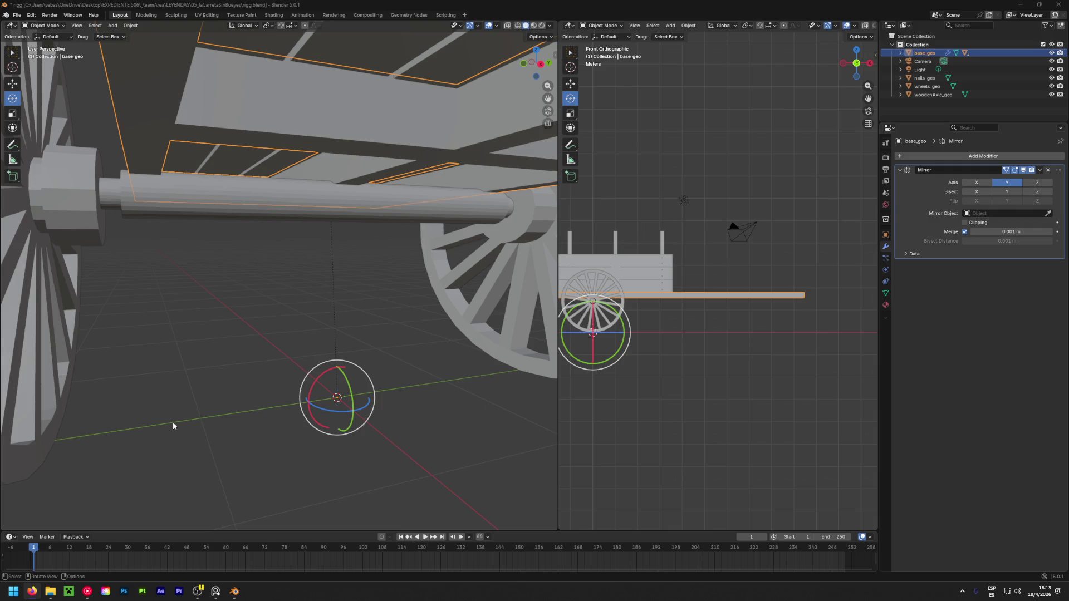
Inspect the Set Origin submenu in the object context menu, then switch to the 3D Cursor tool
left_click(399, 152)
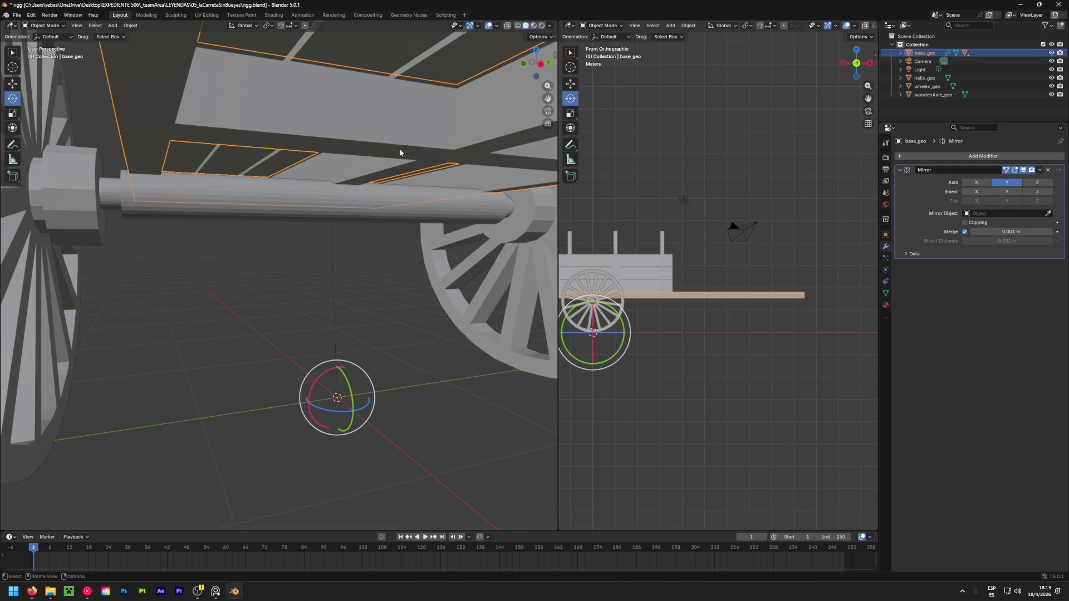
right_click(368, 163)
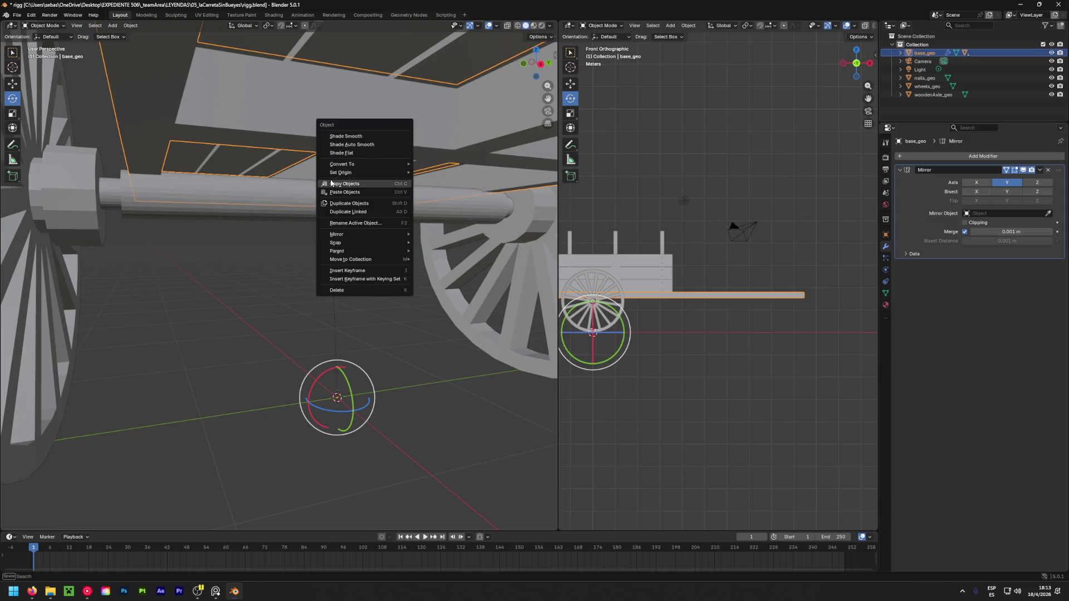
mouse_move(344, 175)
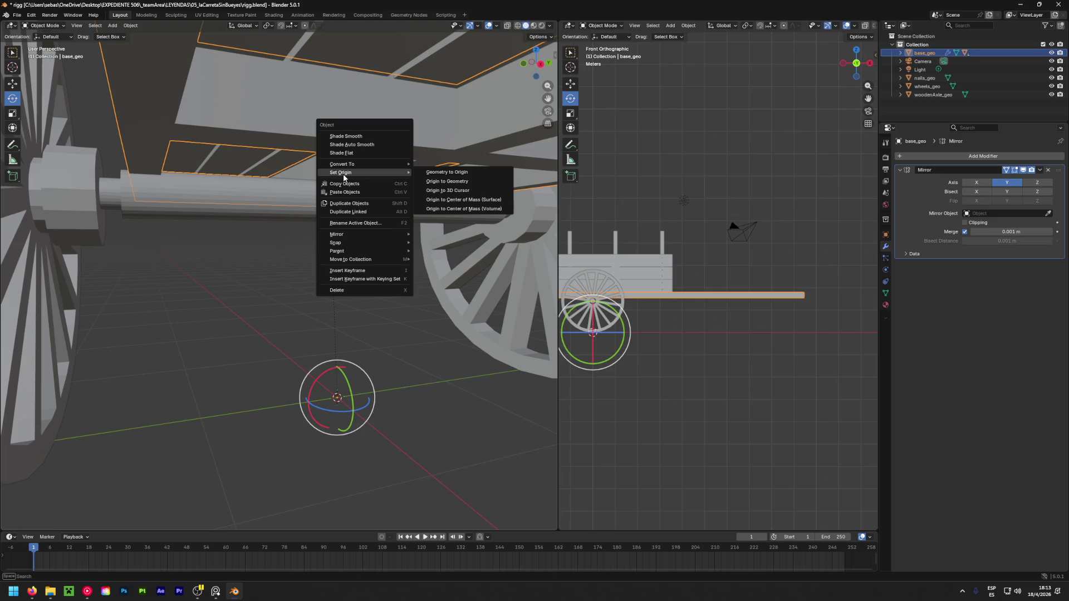
left_click(17, 76)
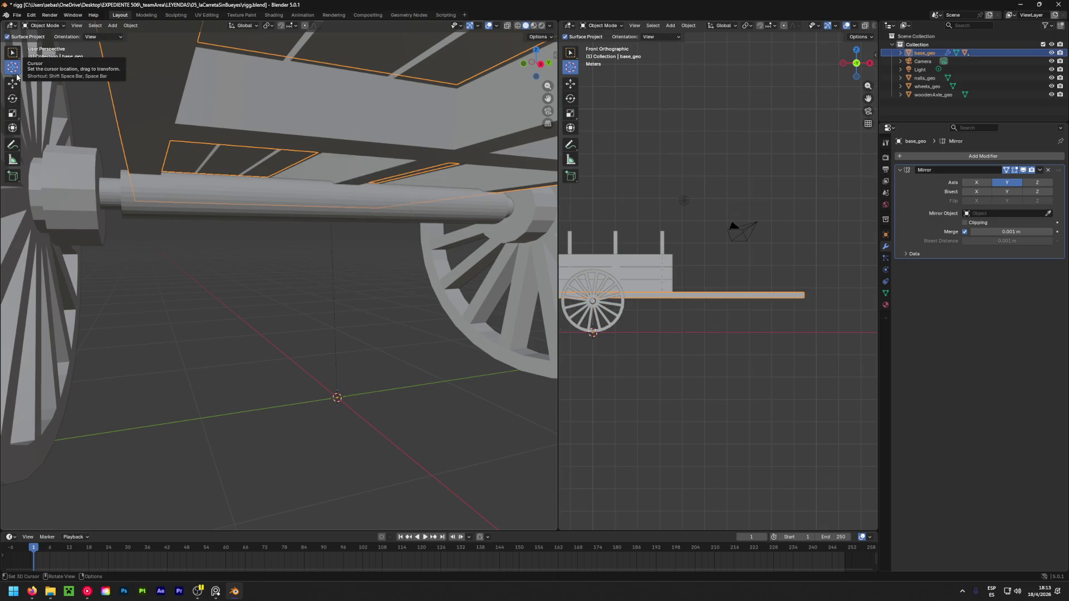
Briefly move the cart body with G, undo the move, and deselect it
key("shift+space")
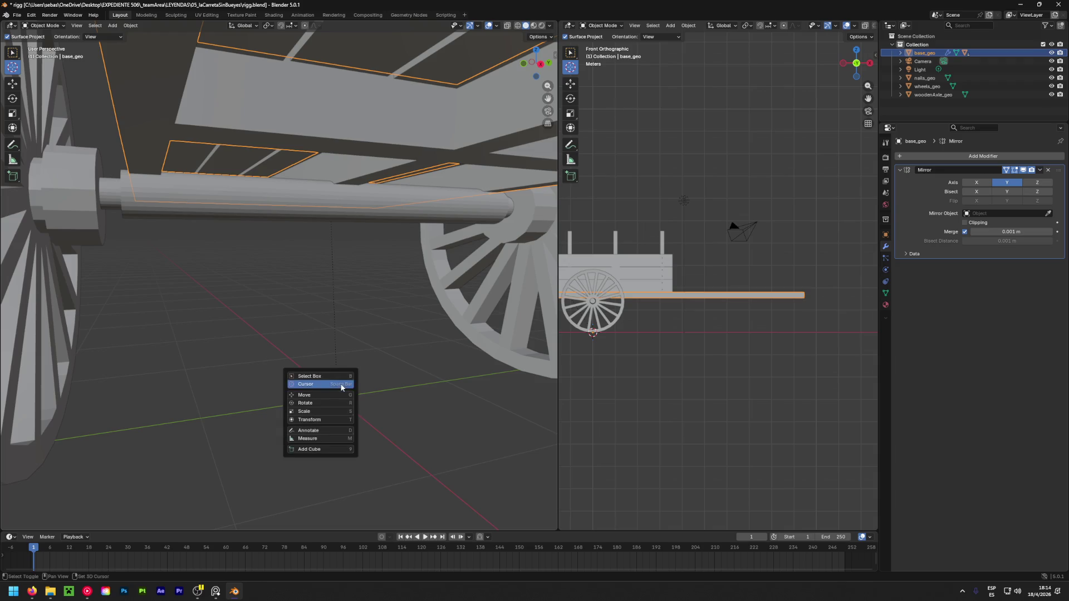
key("g")
mouse_move(334, 372)
left_mouse_down()
mouse_move(337, 332)
mouse_move(321, 368)
left_mouse_up()
left_click(310, 372)
key("ctrl+z")
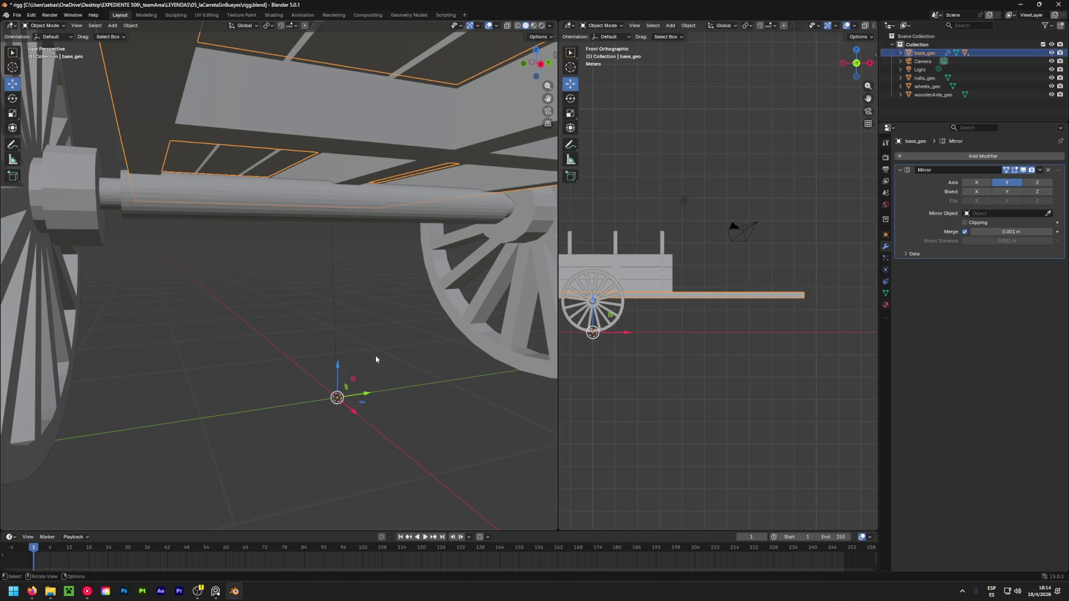
left_click(370, 310)
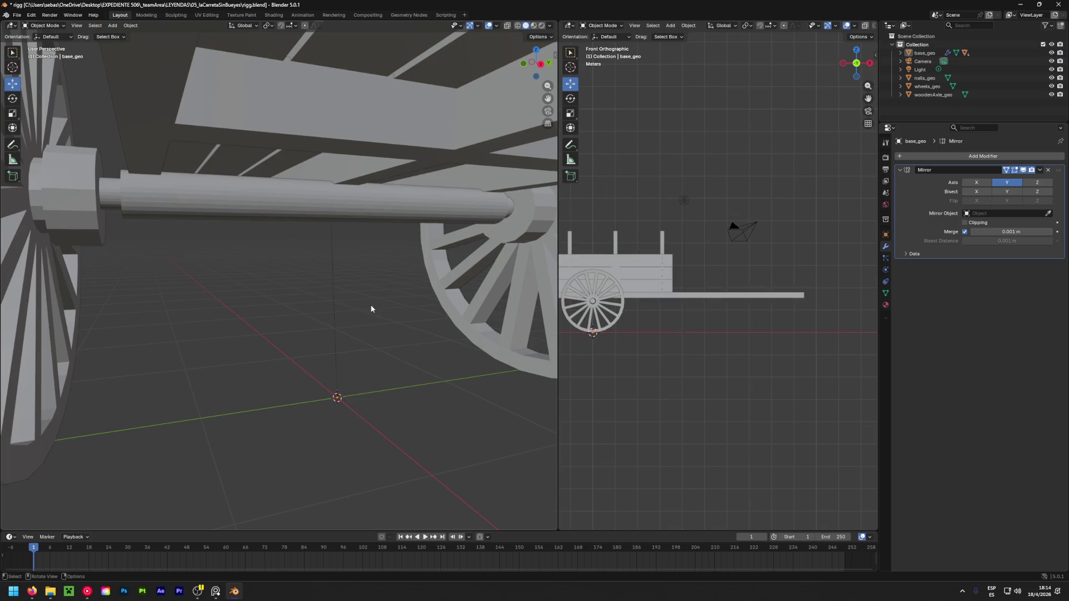
Drag the 3D cursor up onto the wooden axle with the Cursor tool
left_click(12, 67)
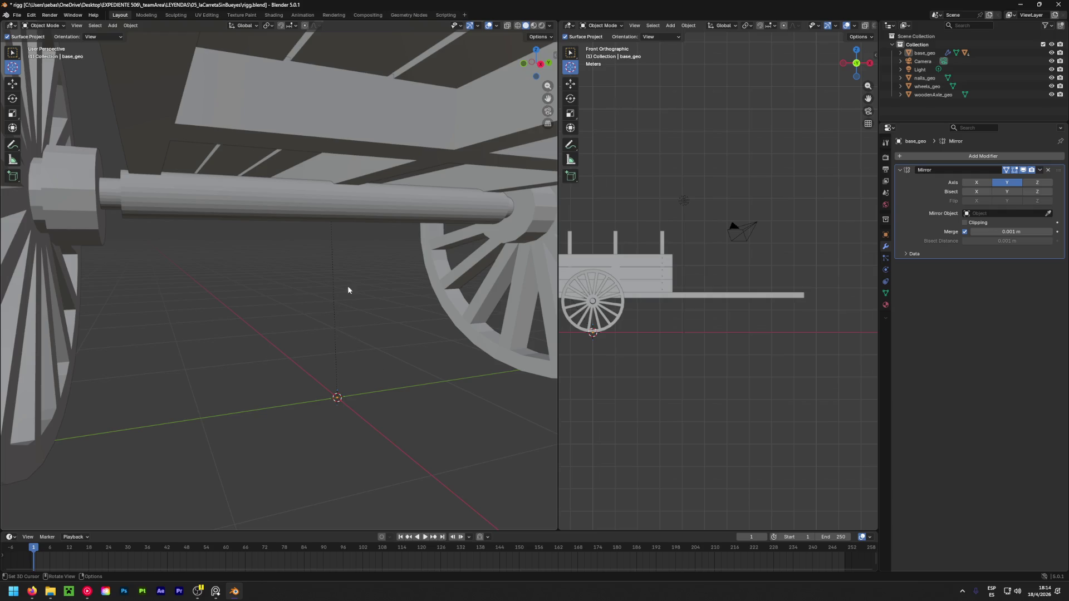
mouse_move(354, 331)
left_mouse_down()
mouse_move(334, 211)
mouse_move(377, 204)
mouse_move(364, 203)
left_mouse_up()
key("ctrl+z")
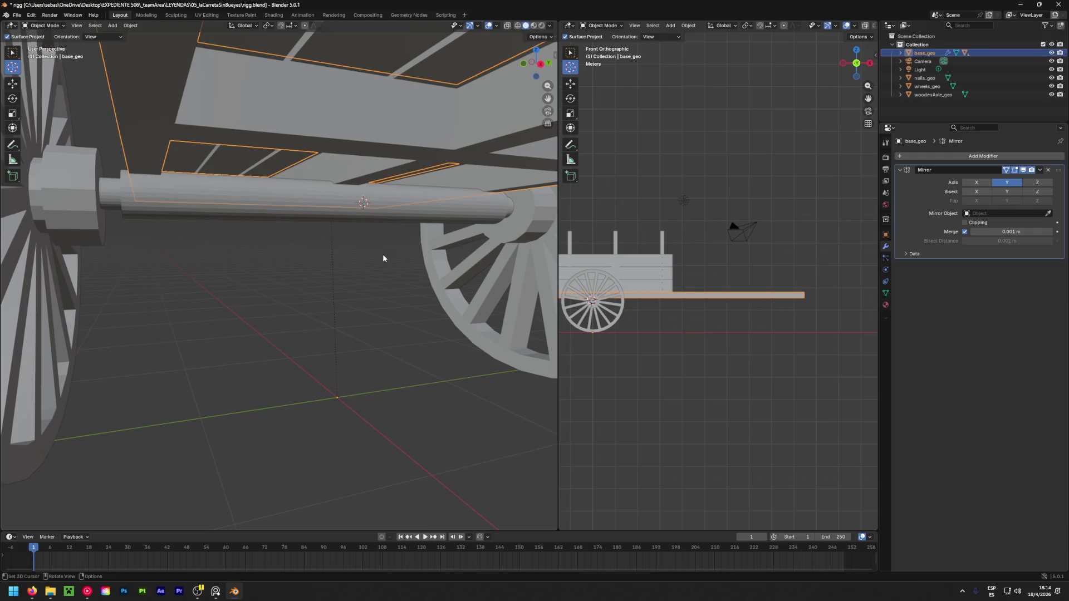
Save the file, snap the 3D cursor to world origin, then place it on the front wheel hub
key("ctrl+s")
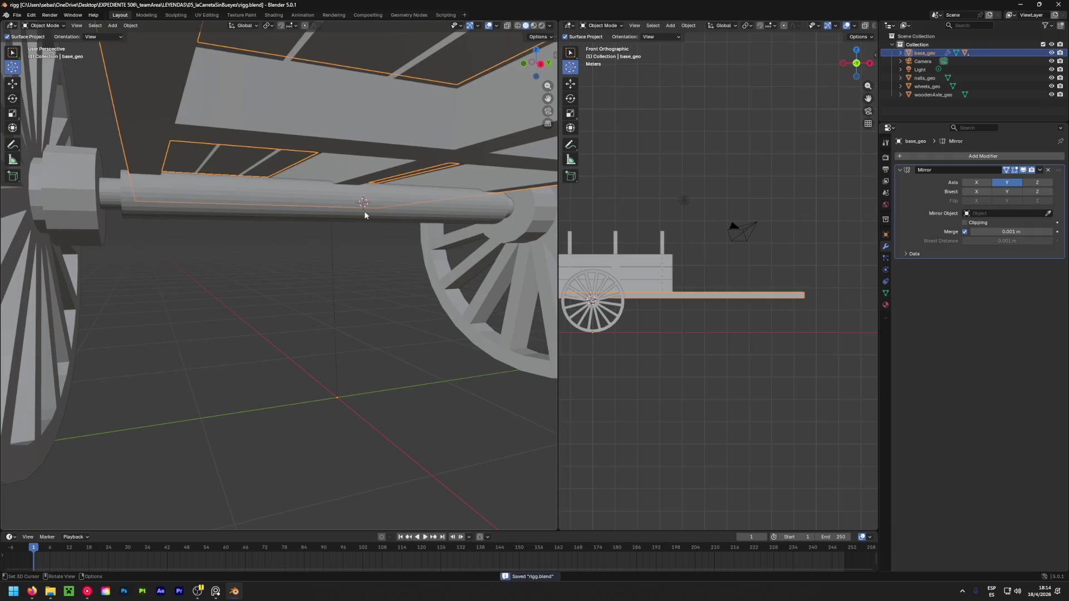
key("shift+s")
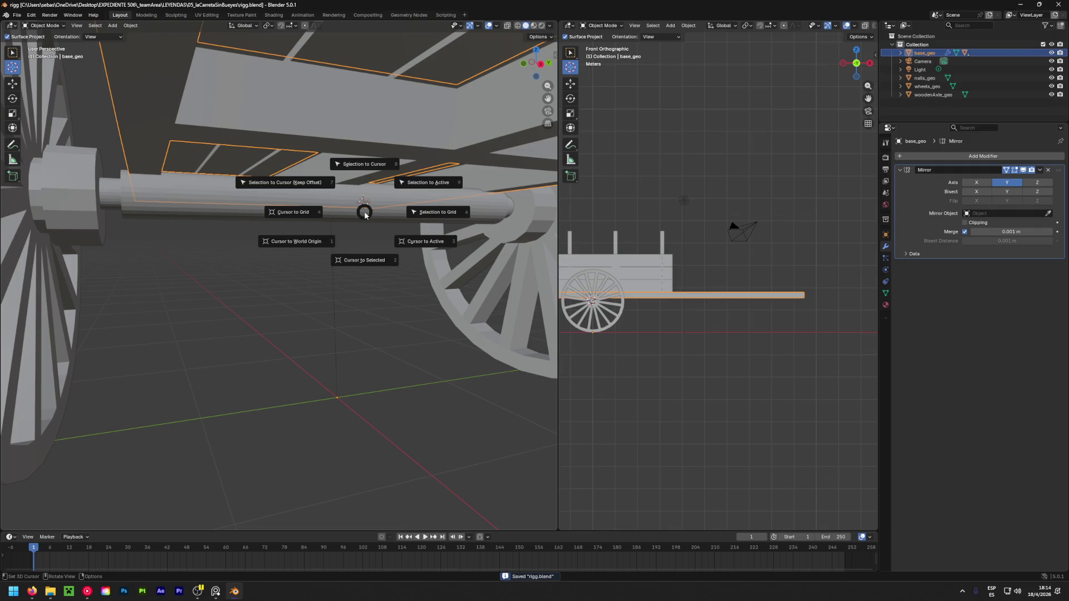
left_click(308, 251)
mouse_move(600, 350)
middle_mouse_down("shift")
mouse_move(694, 350)
mouse_move(713, 400)
middle_mouse_up("shift")
scroll(694, 349, "up", 6)
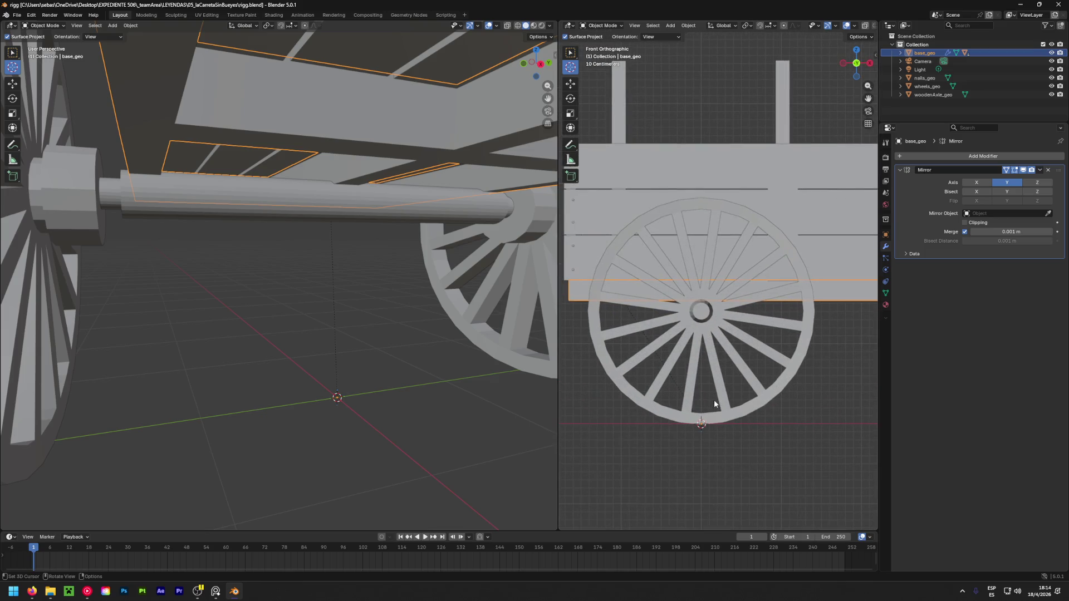
left_click(702, 312)
Show base_geo's Object transform: location 0 m, rotation 0°, scale 1.000 on every axis
mouse_move(405, 240)
middle_mouse_down()
mouse_move(366, 255)
mouse_move(412, 272)
middle_mouse_up()
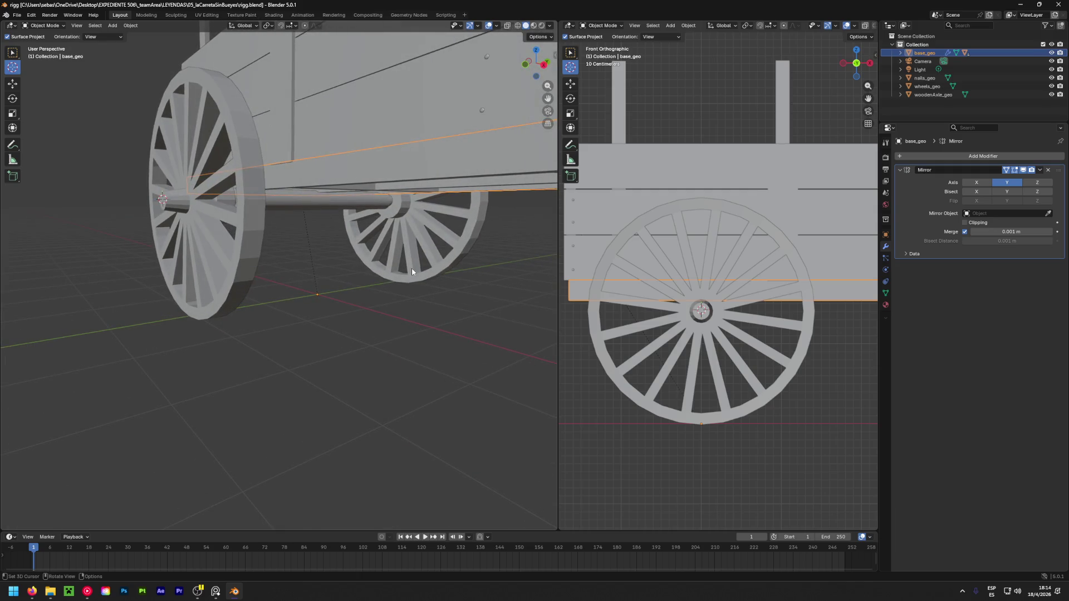
scroll(313, 275, "up", 6)
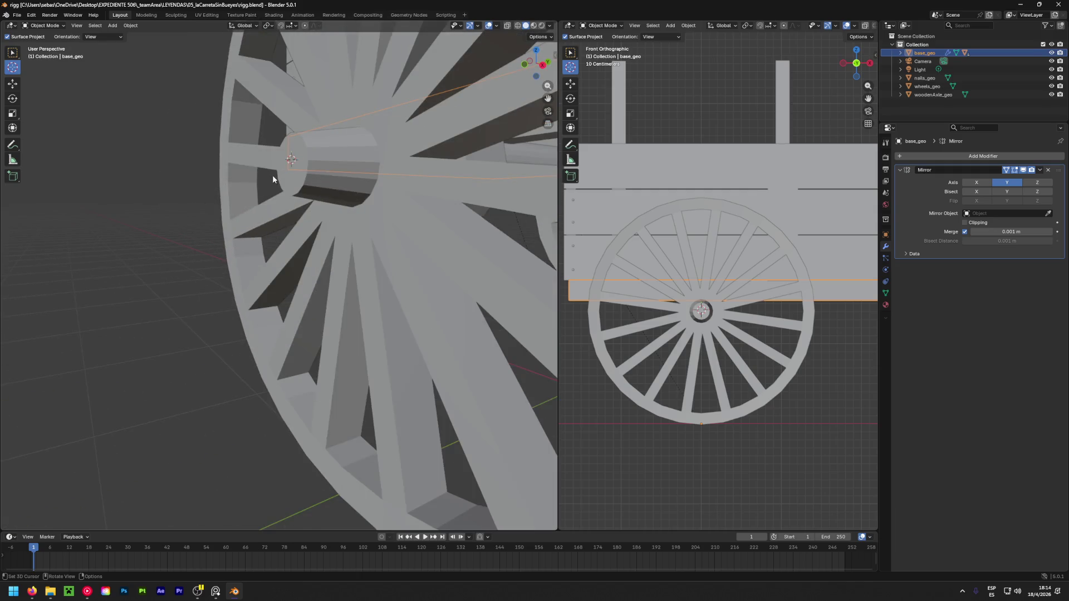
scroll(393, 255, "down", 6)
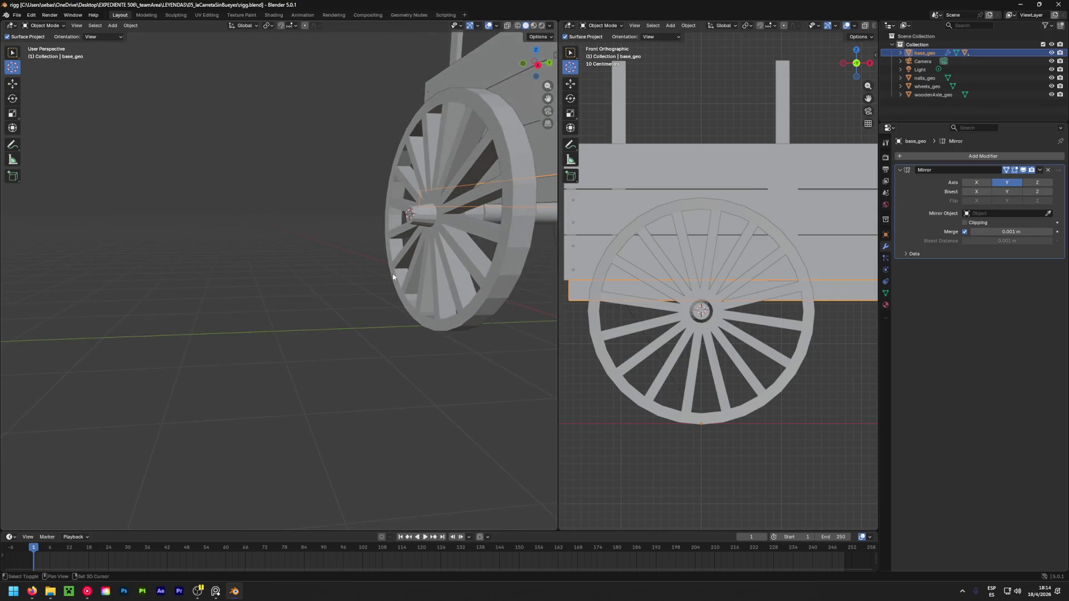
middle_click_drag(373, 273, 403, 269)
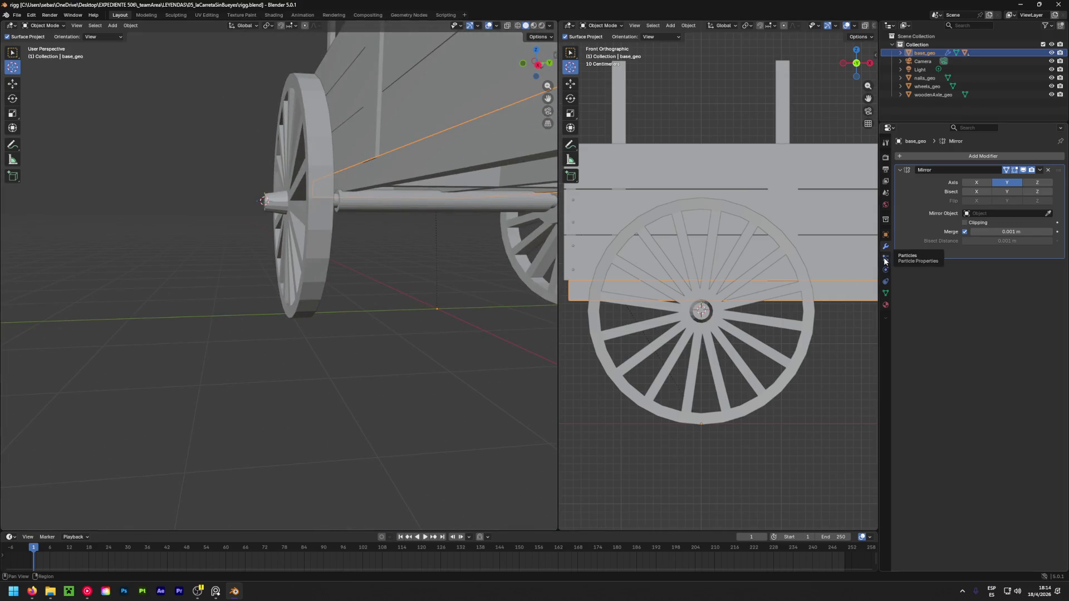
left_click(920, 112)
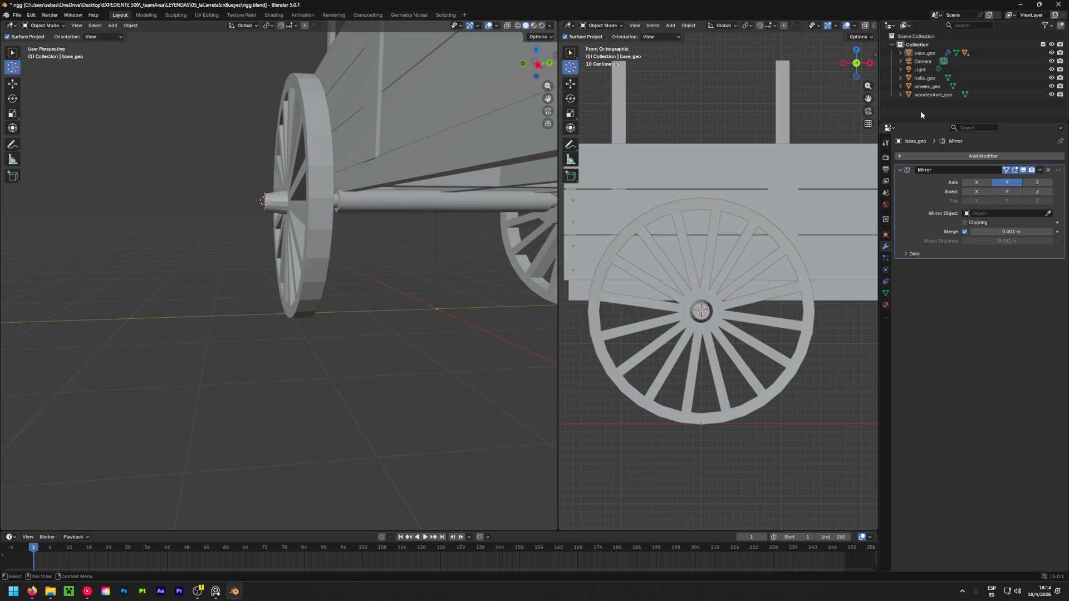
left_click(885, 235)
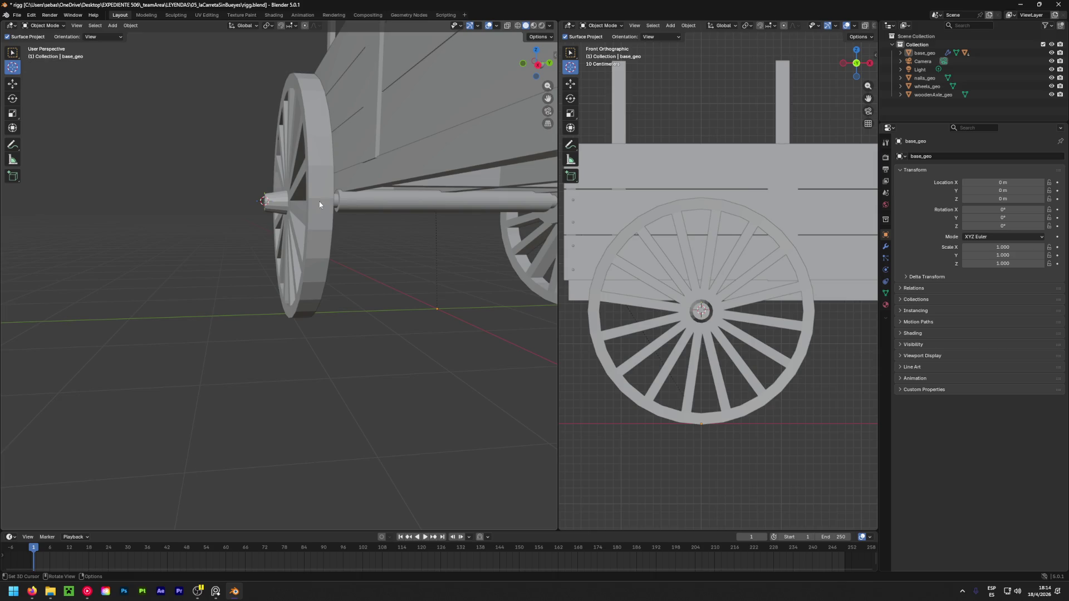
Scrub the timeline to frame 14 and move the 3D cursor with G from the bottom view
mouse_move(453, 243)
middle_mouse_down()
mouse_move(401, 301)
mouse_move(349, 281)
mouse_move(443, 286)
mouse_move(349, 262)
mouse_move(342, 216)
mouse_move(366, 189)
mouse_move(365, 206)
middle_mouse_up()
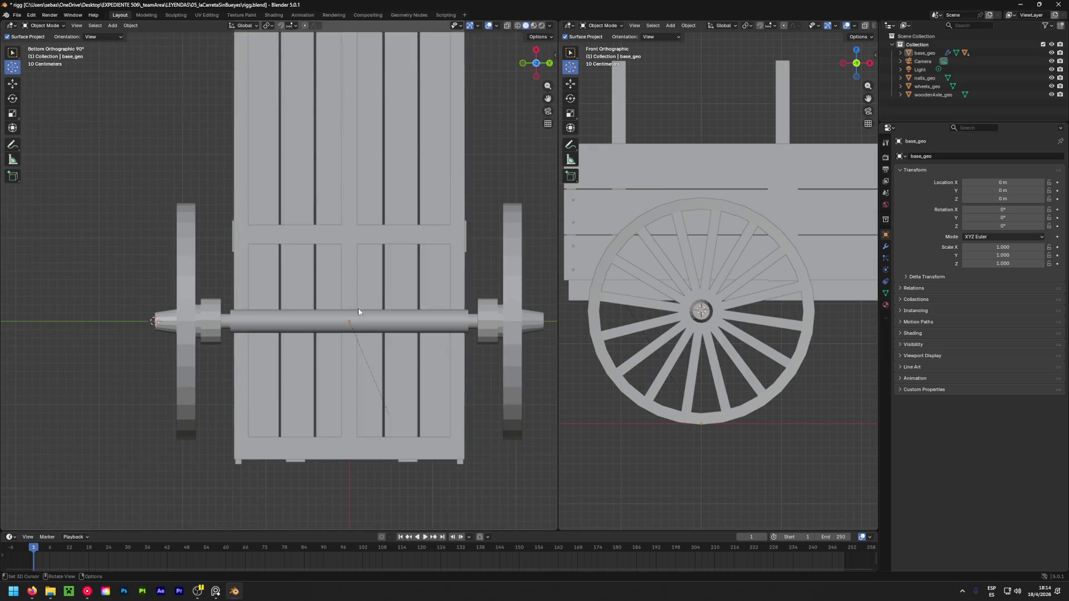
mouse_move(53, 551)
left_mouse_down()
mouse_move(76, 551)
mouse_move(34, 560)
left_mouse_up()
key("g")
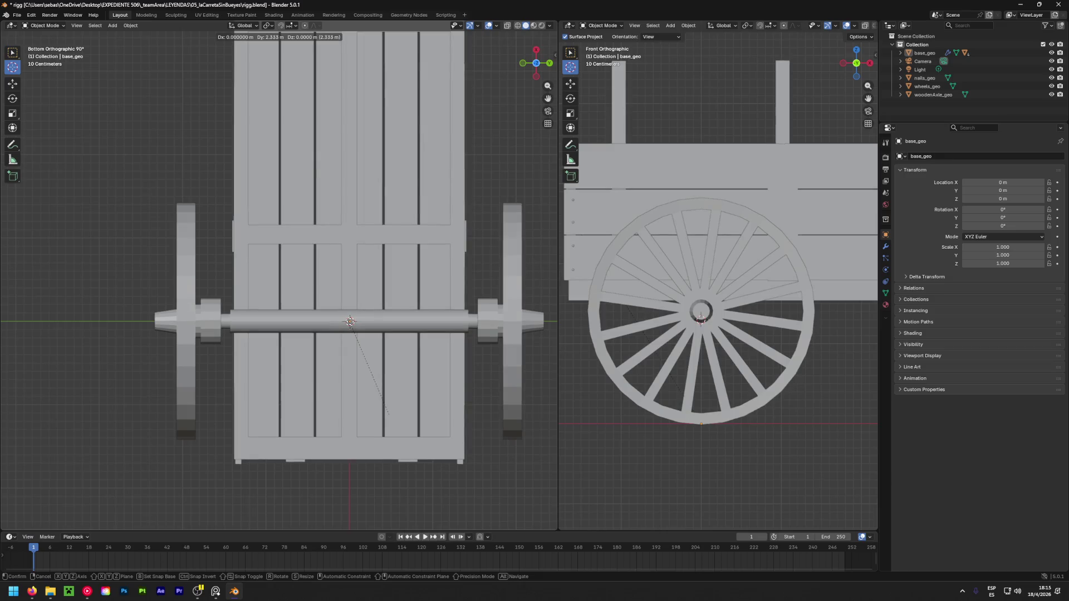
left_click(350, 322)
From the top and front views, move the 3D cursor onto the wheel hub, offset 0.11515 m in Z
mouse_move(350, 322)
middle_mouse_down()
mouse_move(452, 497)
mouse_move(401, 112)
mouse_move(382, 184)
mouse_move(309, 146)
mouse_move(277, 158)
middle_mouse_up()
middle_click_drag(362, 303, 281, 338, "alt")
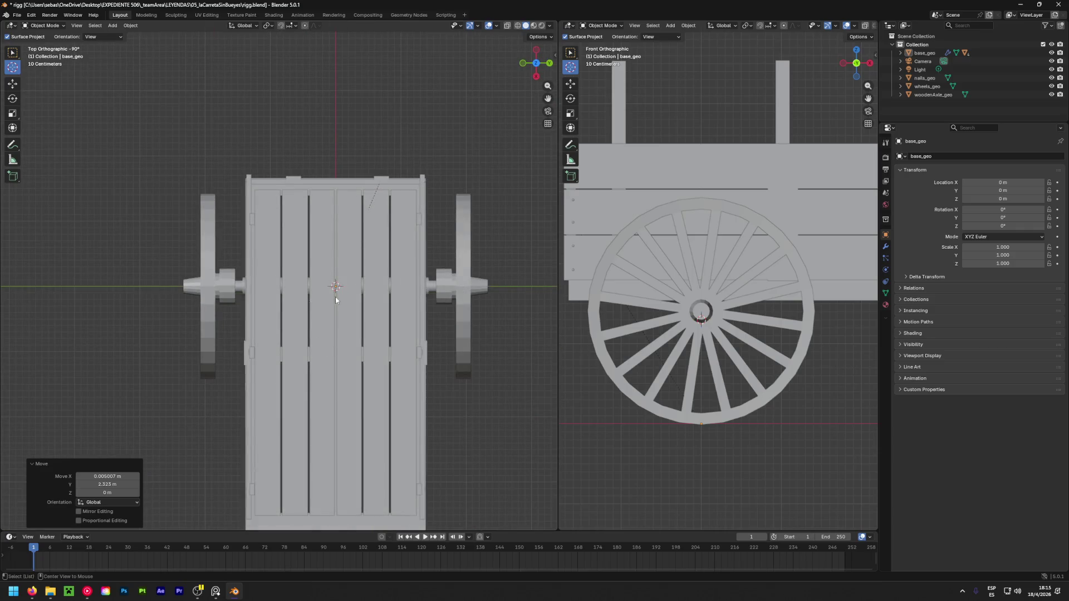
middle_click_drag(360, 294, 362, 313, "alt")
key("g")
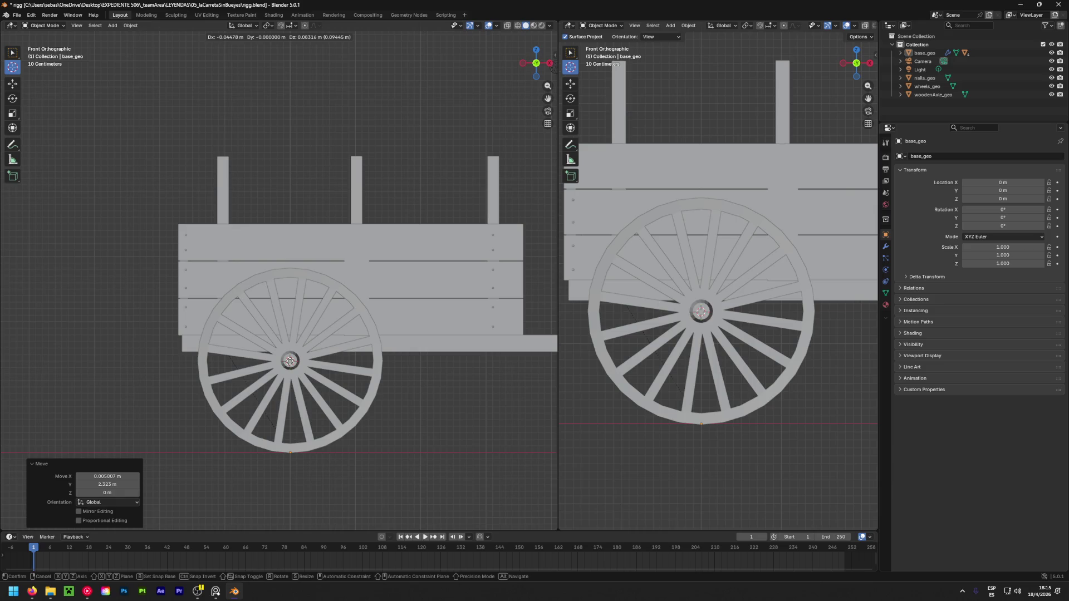
left_click(432, 390)
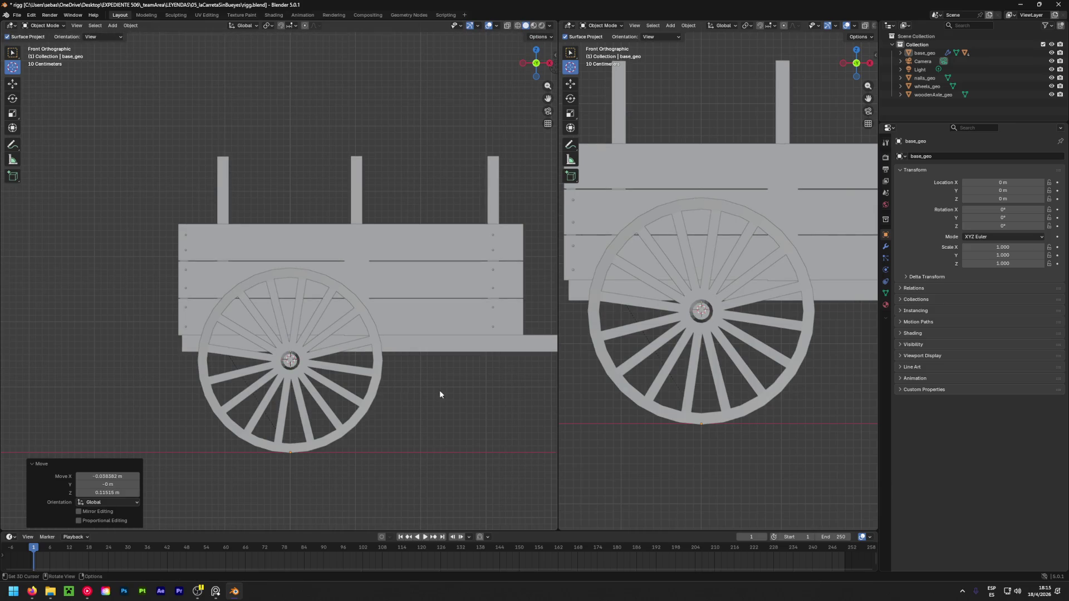
mouse_move(634, 371)
middle_mouse_down("alt")
mouse_move(769, 376)
mouse_move(814, 301)
mouse_move(721, 305)
middle_mouse_up("alt")
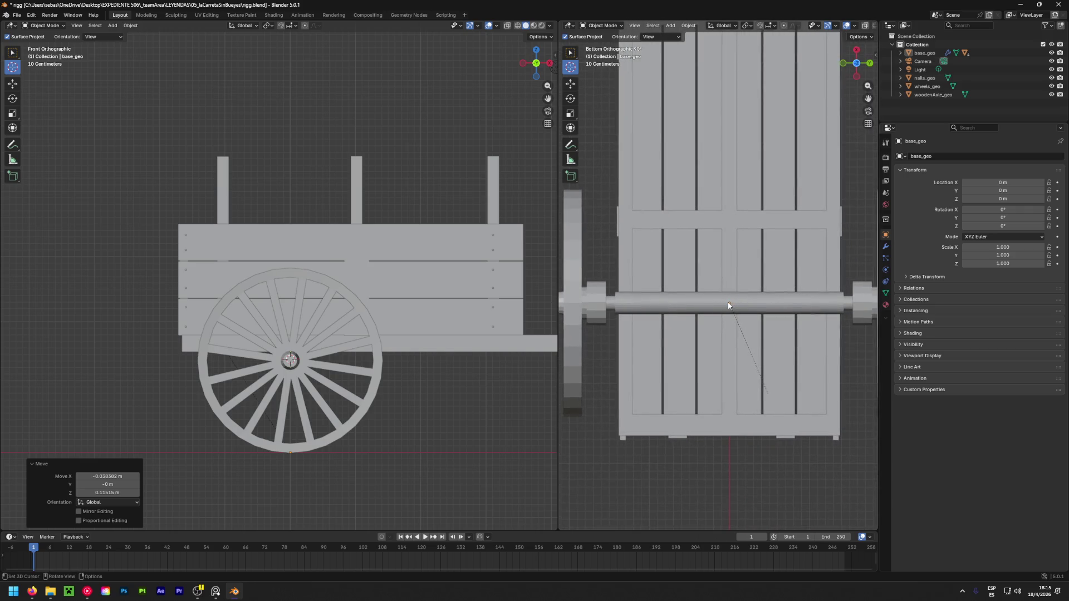
Place the 3D cursor on the axle and raise its X offset by three 0.01 m steps
left_click(729, 304)
left_click(137, 476)
left_click(137, 476)
left_click(137, 476)
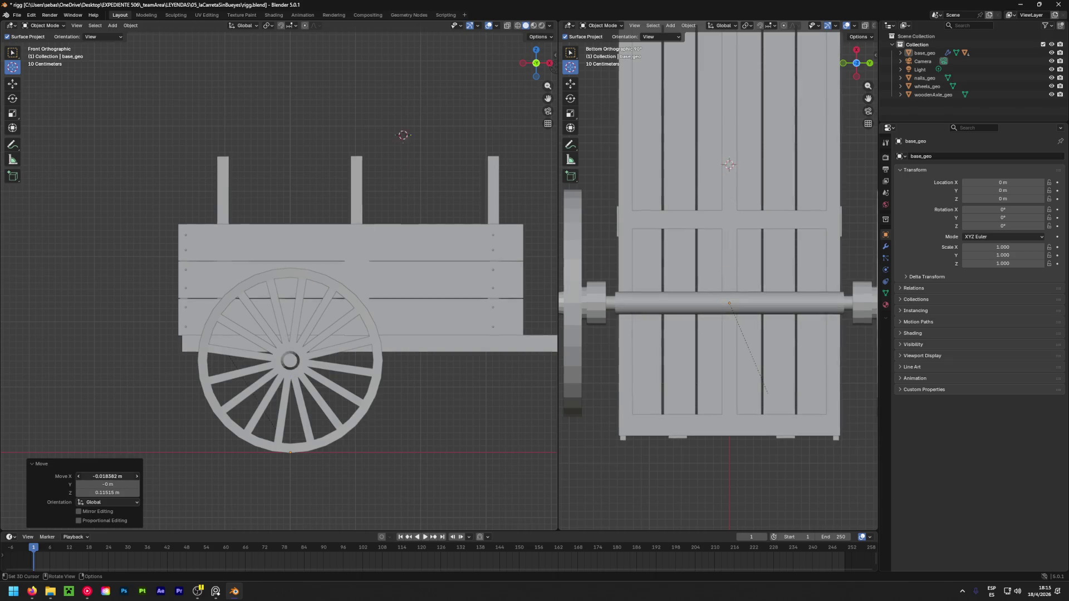
scroll(119, 477, "down", 2, "ctrl")
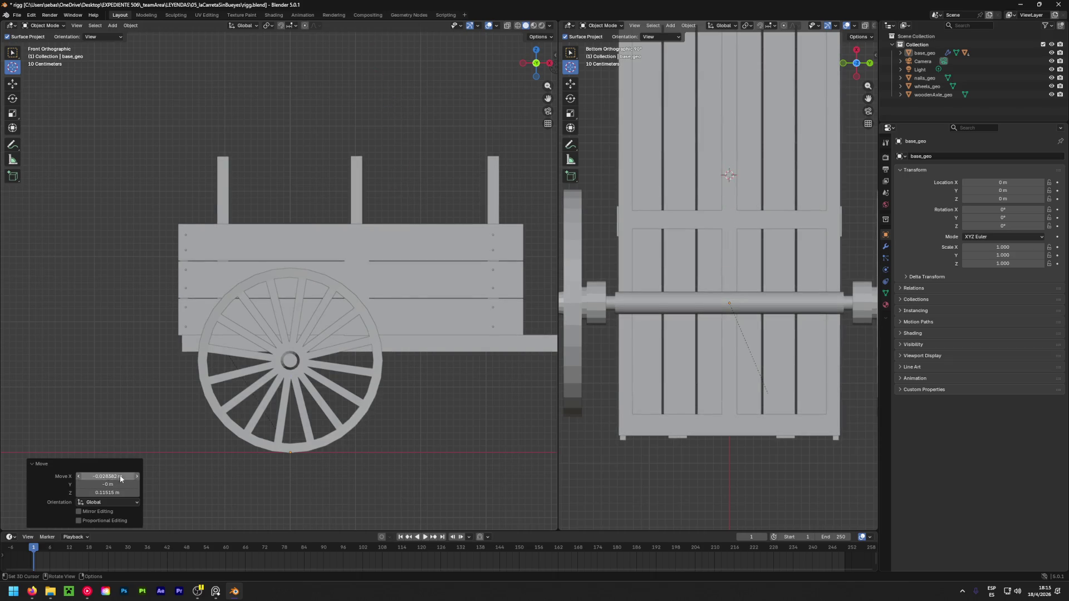
left_click(121, 479)
scroll(337, 204, "down", 2)
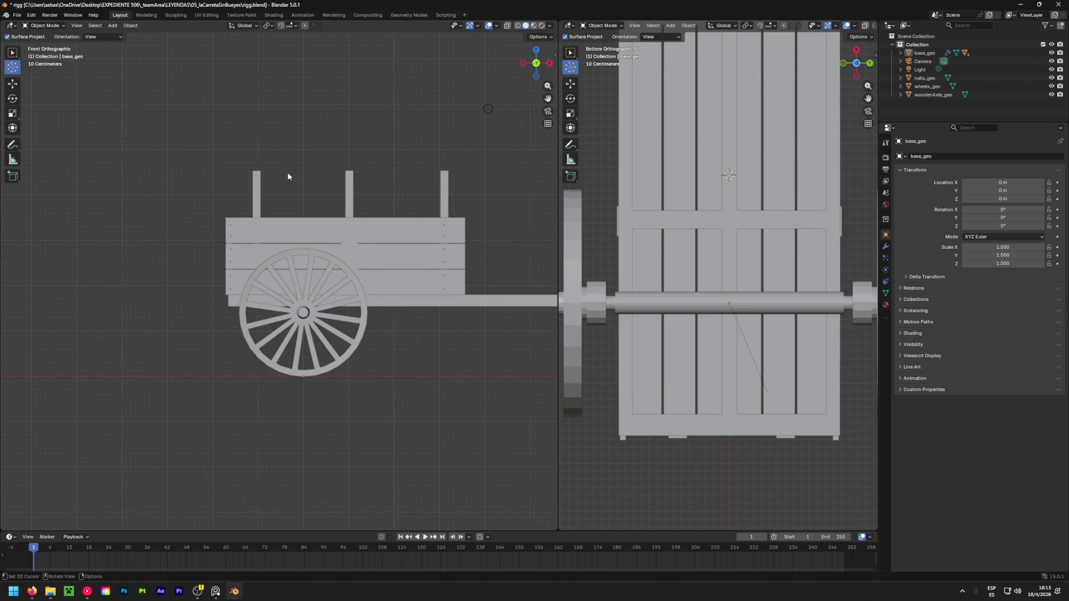
Switch to the Cursor tool and set the 3D cursor on the axle near the wheel hub
key("shift+space")
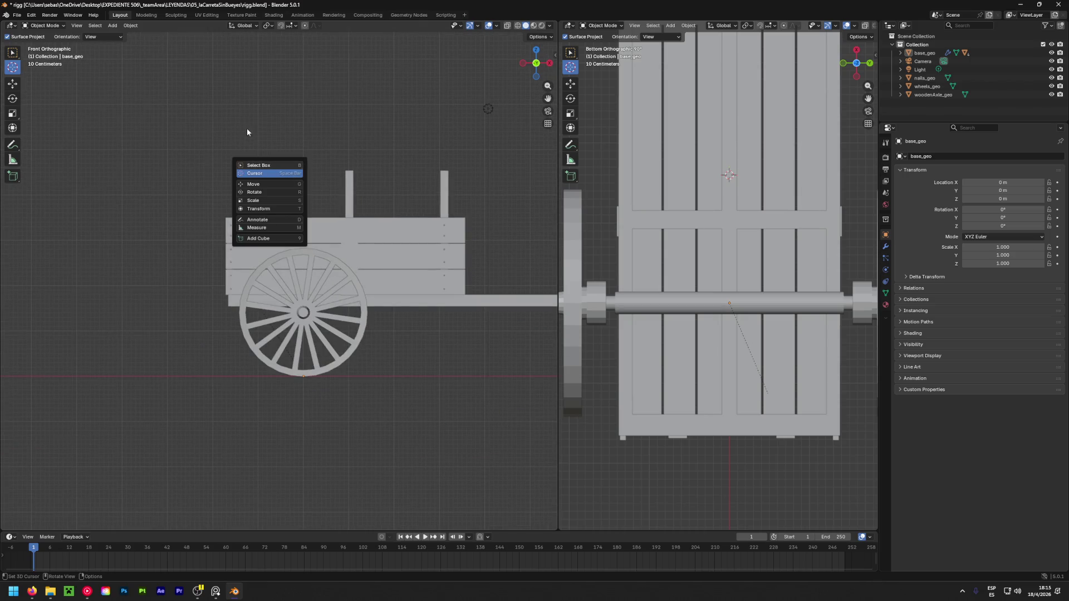
left_click(266, 176)
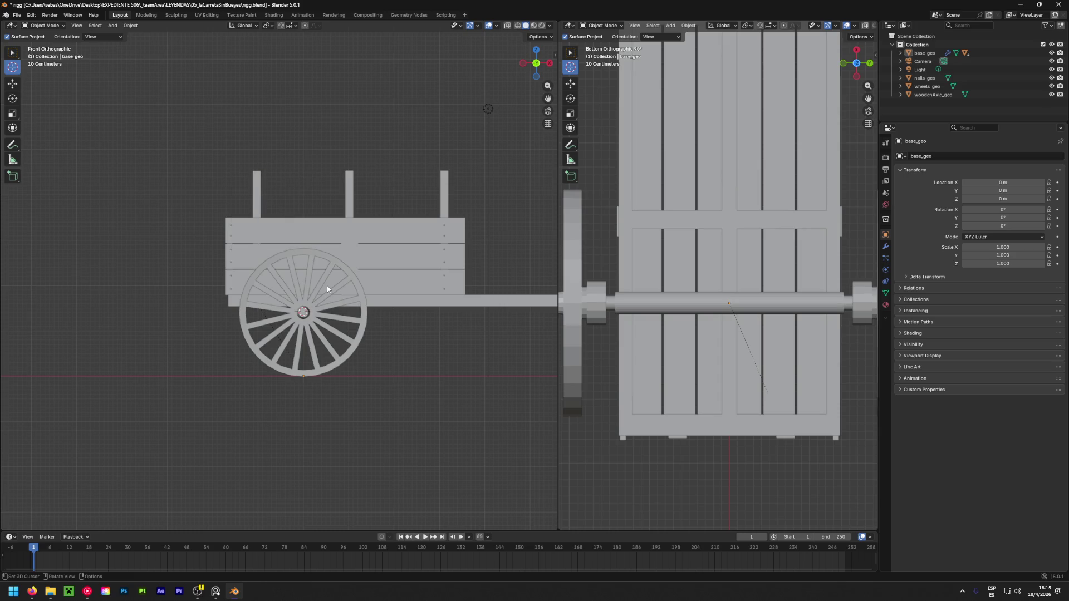
scroll(305, 315, "up", 6)
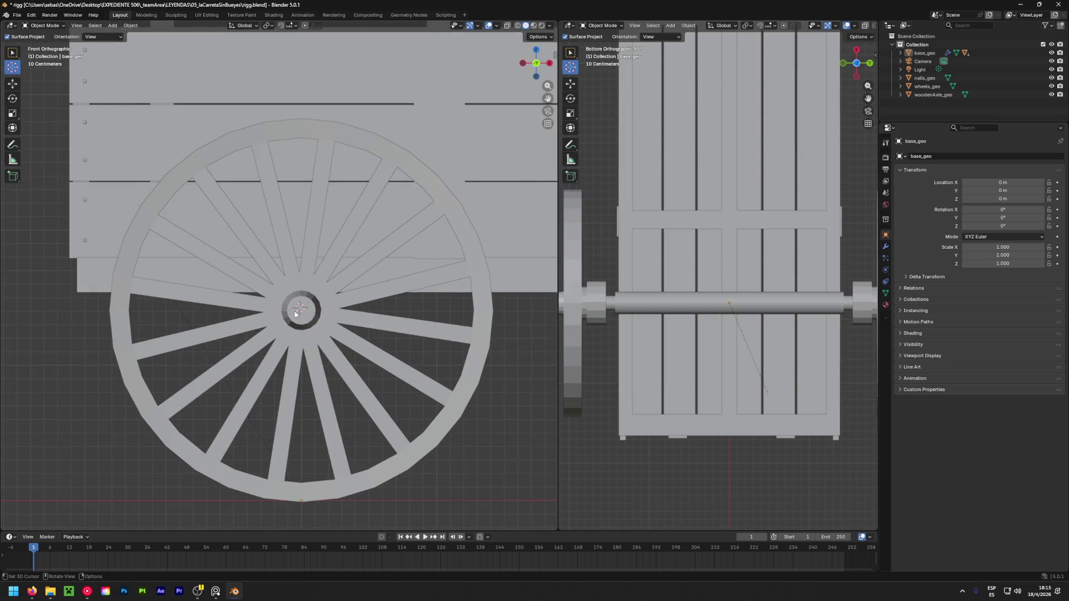
left_click(78, 26)
left_click(79, 26)
right_click(728, 303, "shift")
Shift+right-click to set the 3D cursor at the axle centre beside the wheel hub
right_click_drag(729, 305, 728, 304, "shift")
right_click(300, 309, "shift")
right_click_drag(301, 311, 303, 311, "shift")
right_click(729, 302, "shift")
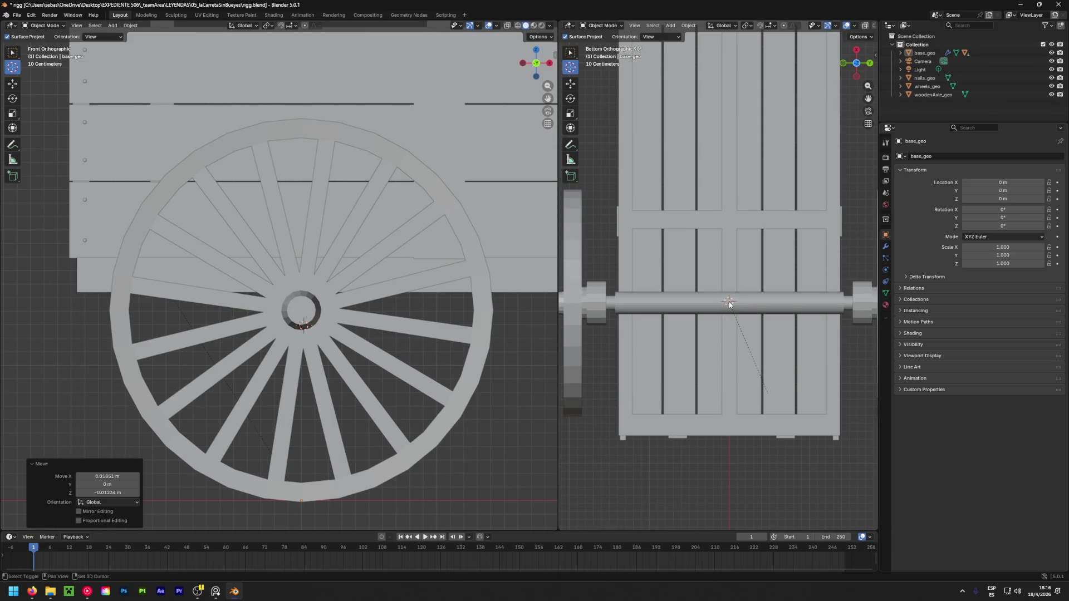
Set the Move Y offset to -0.03 m in the redo panel and orbit both views
left_click(107, 484)
type("0.01")
key("Return")
left_click(79, 486)
left_click(79, 487)
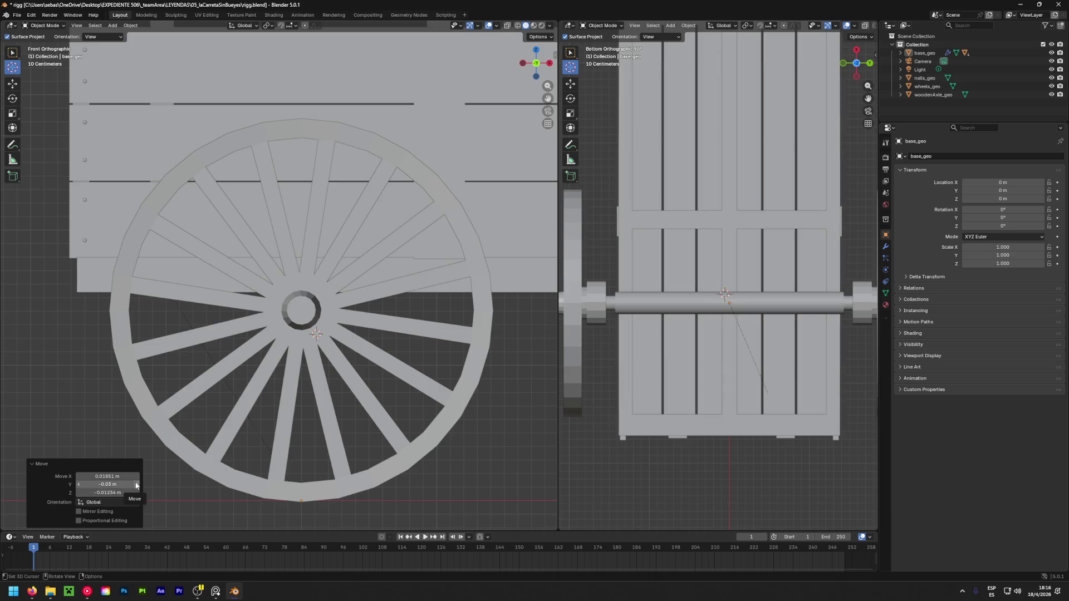
mouse_move(392, 320)
middle_mouse_down()
mouse_move(218, 345)
mouse_move(360, 355)
mouse_move(388, 342)
mouse_move(279, 311)
middle_mouse_up()
mouse_move(751, 322)
middle_mouse_down()
mouse_move(745, 416)
mouse_move(753, 399)
mouse_move(703, 351)
mouse_move(710, 286)
middle_mouse_up()
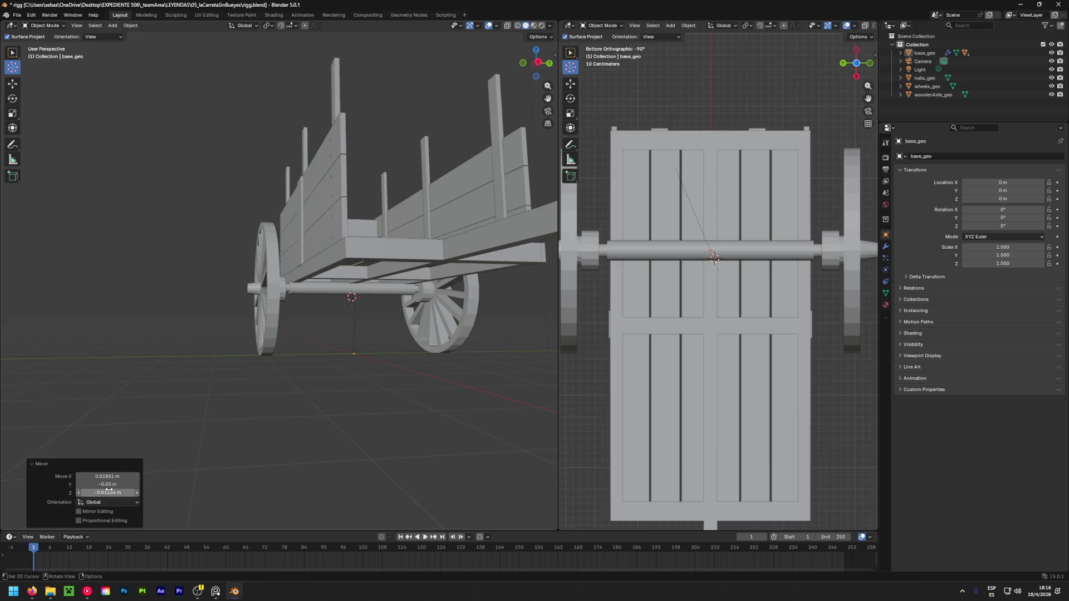
Try several Move X offsets, then snap the 3D cursor to the world origin
left_click_drag(115, 477, 134, 478)
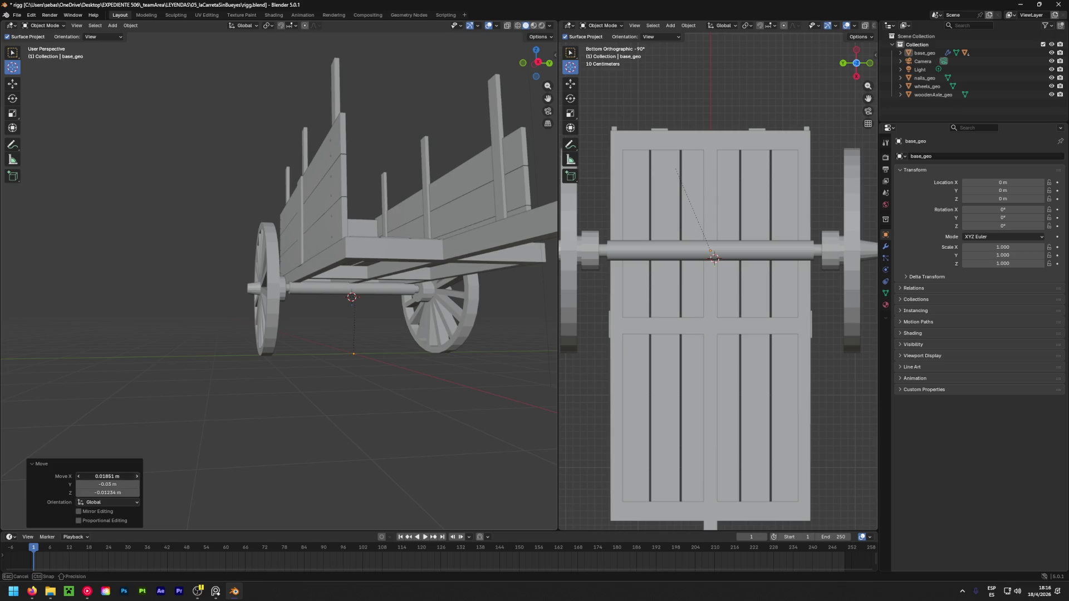
left_click(77, 477)
left_click(77, 477)
scroll(78, 477, "up", 3, "ctrl")
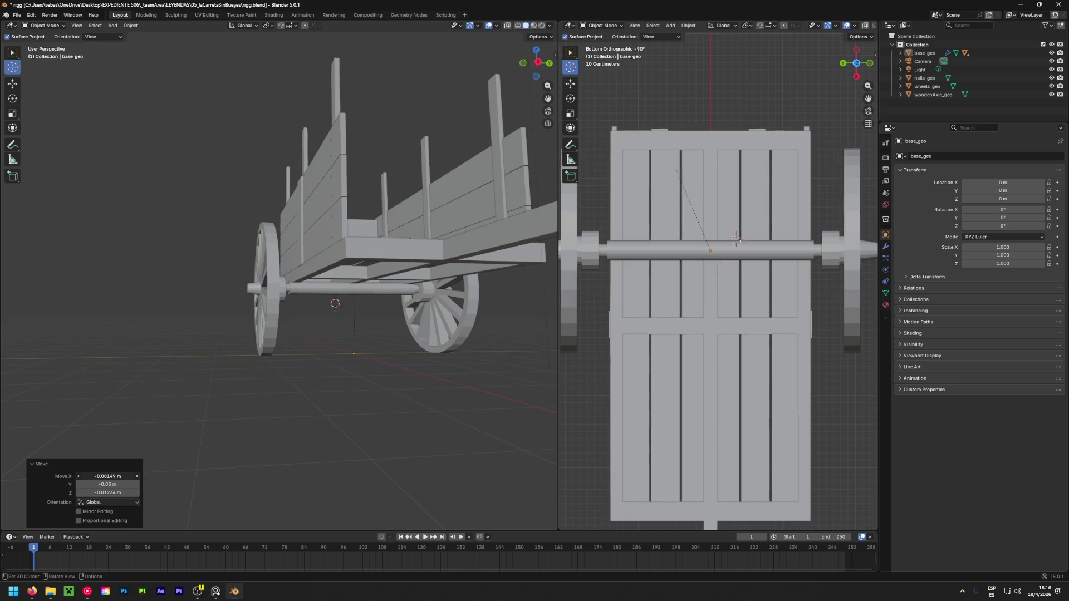
scroll(79, 477, "up", 16, "ctrl")
scroll(79, 477, "down", 11, "ctrl")
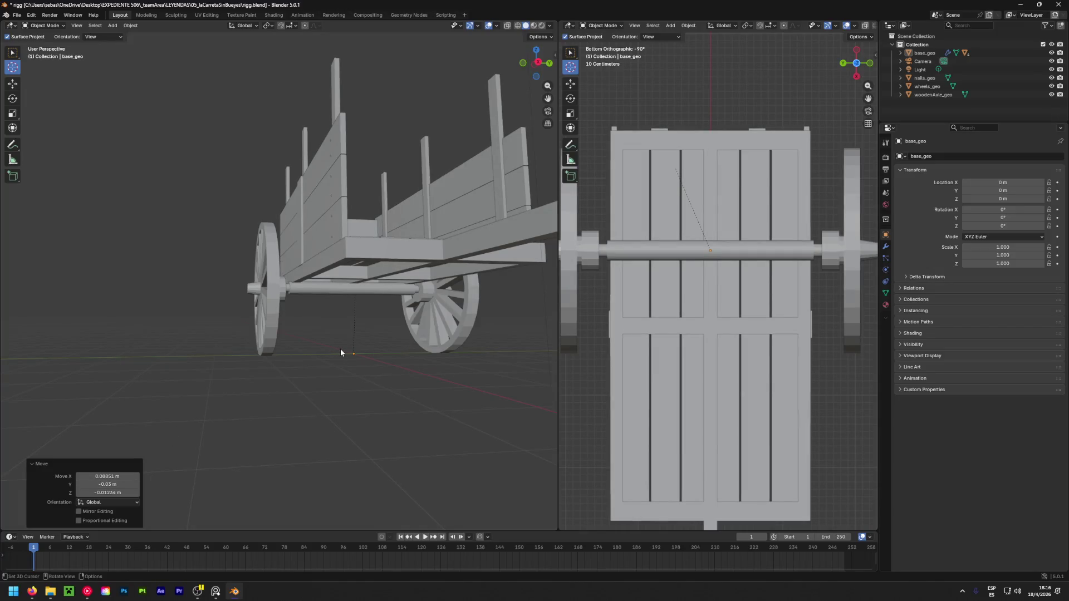
key("shift+s")
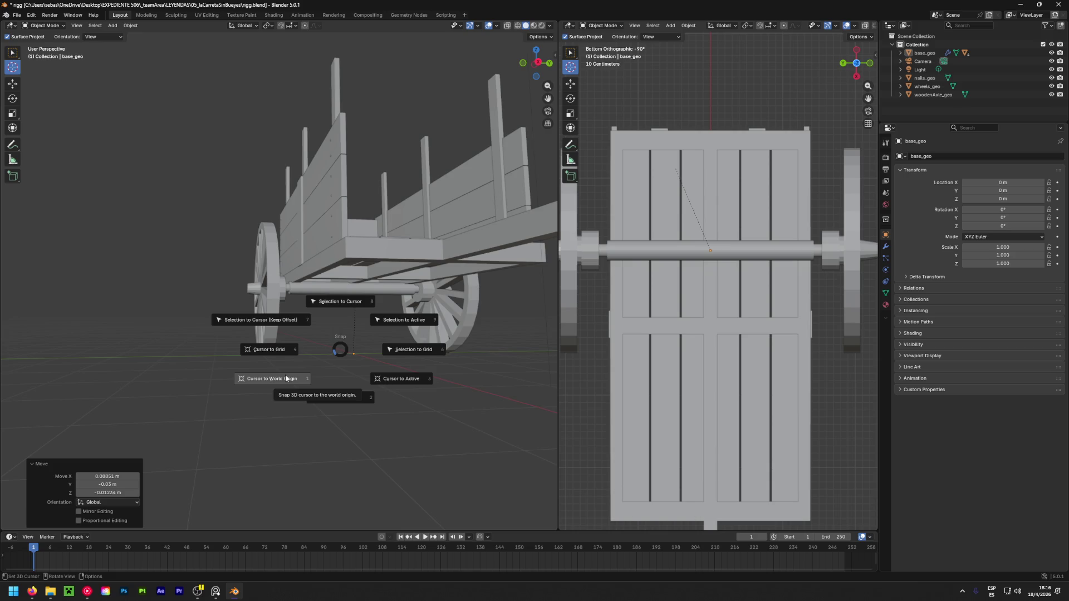
left_click(286, 379)
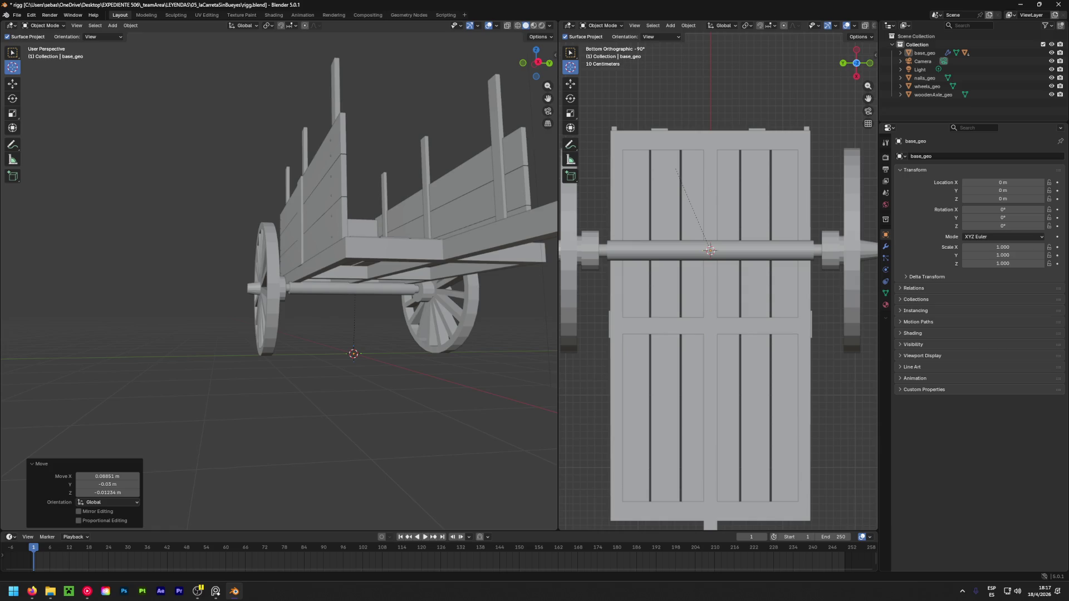
Stop accidental playback at frame 6 and snap the 3D cursor back to world origin
mouse_move(357, 318)
middle_mouse_down()
mouse_move(375, 295)
mouse_move(352, 305)
mouse_move(462, 317)
middle_mouse_up()
scroll(375, 295, "up", 5)
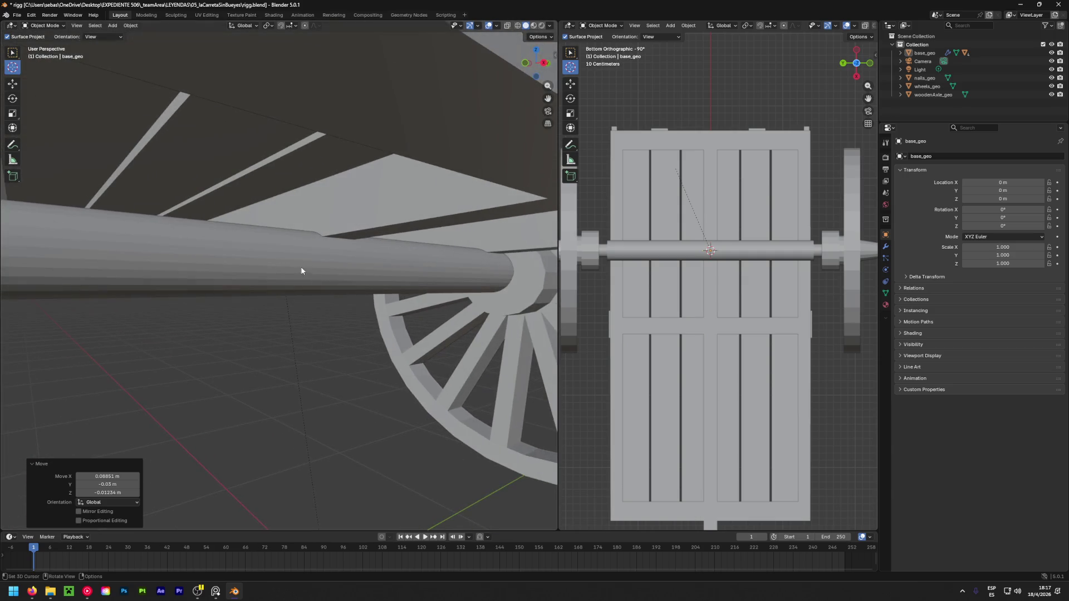
left_click(327, 331)
key("space")
left_click_drag(88, 552, 50, 557)
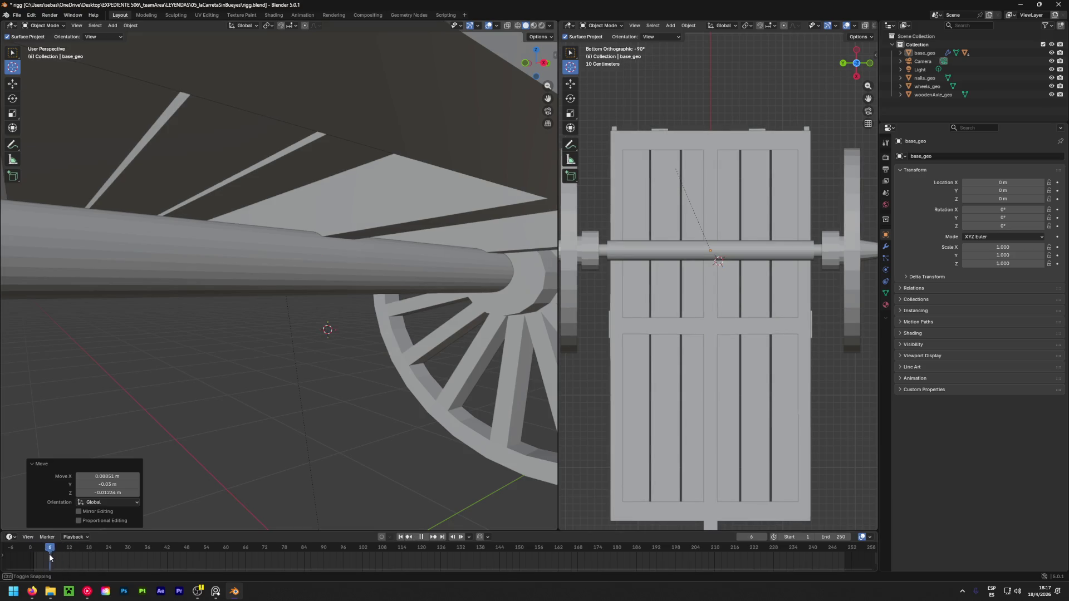
key("space")
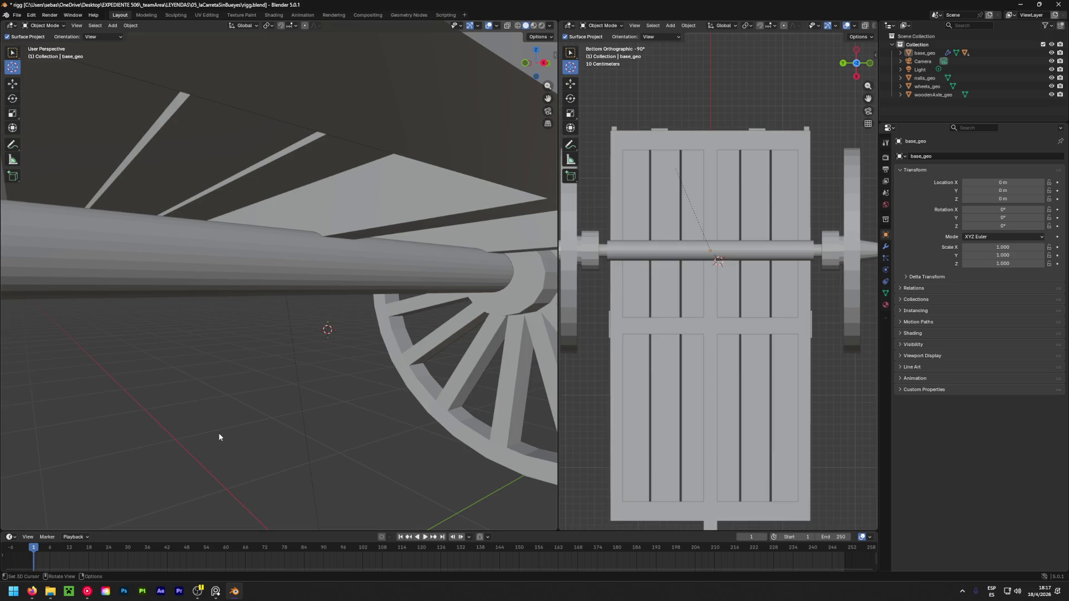
key("shift+s")
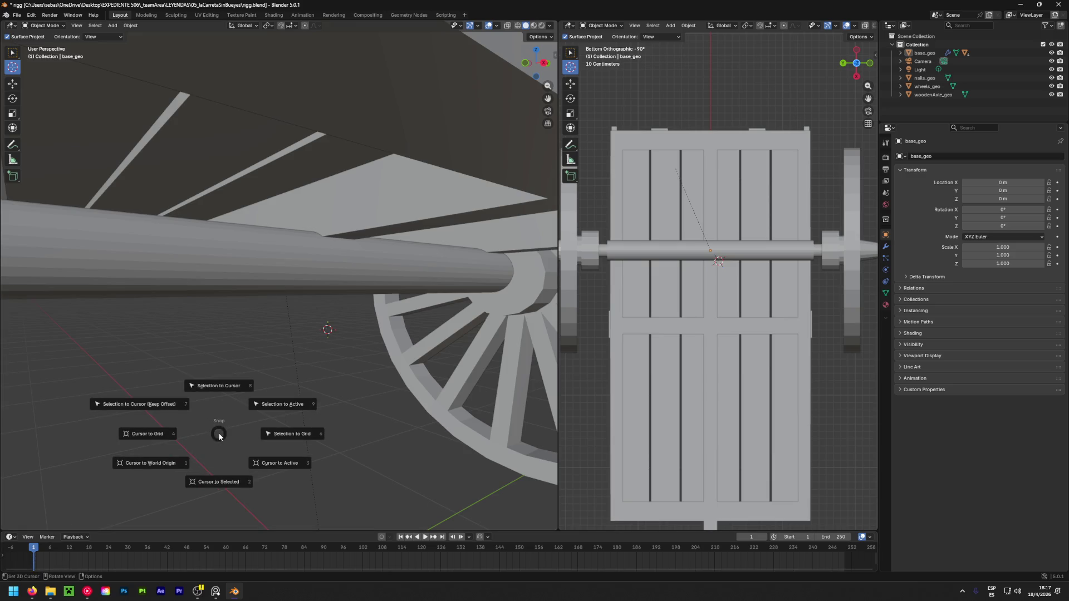
left_click(171, 463)
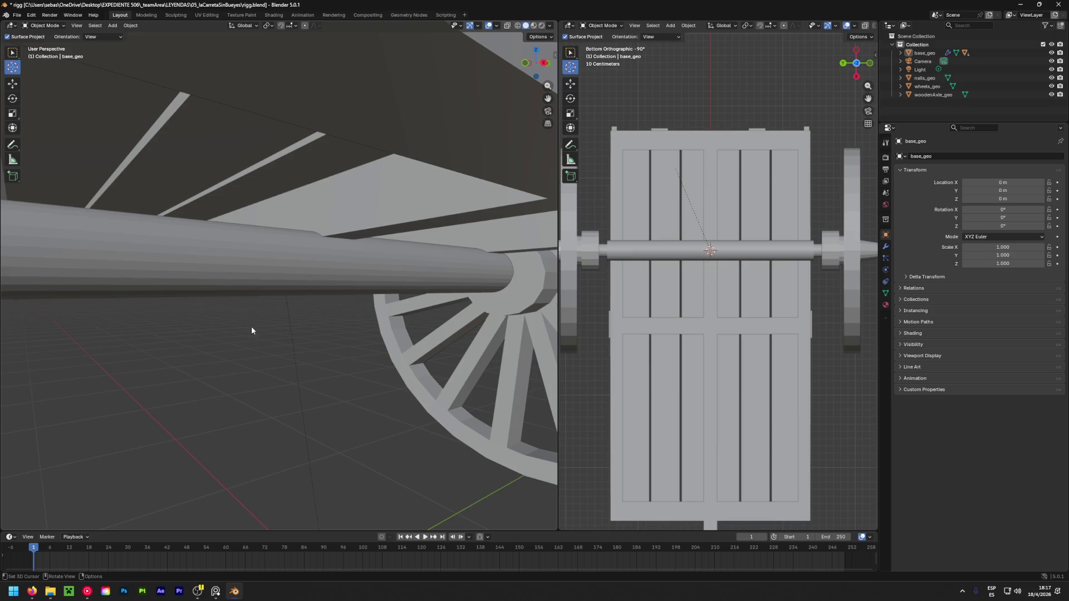
Select woodenAxle_geo and enter Edit Mode in vertex select, zoomed on the wheel-side loop
key("shift+space")
left_click(226, 331)
left_click(318, 269)
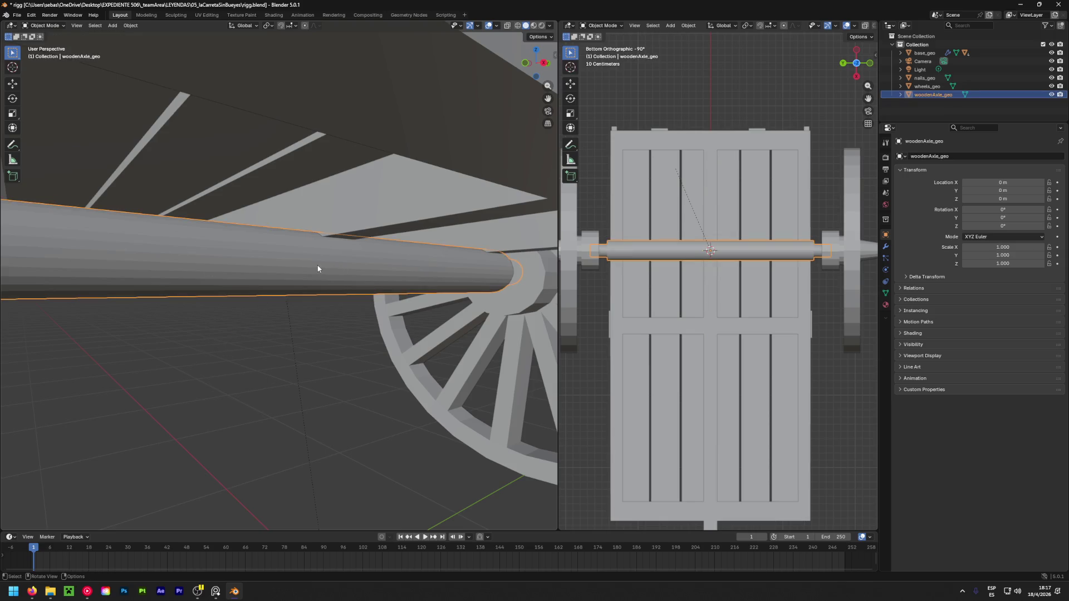
key("Tab")
middle_click_drag(303, 382, 239, 315)
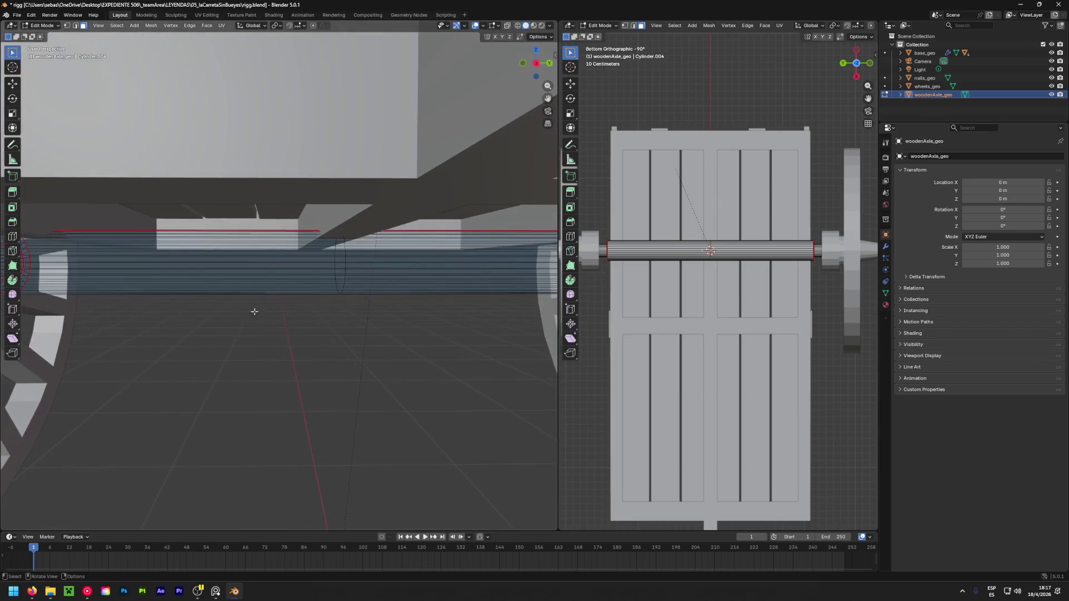
scroll(349, 273, "up", 2)
key("1")
scroll(341, 273, "up", 2)
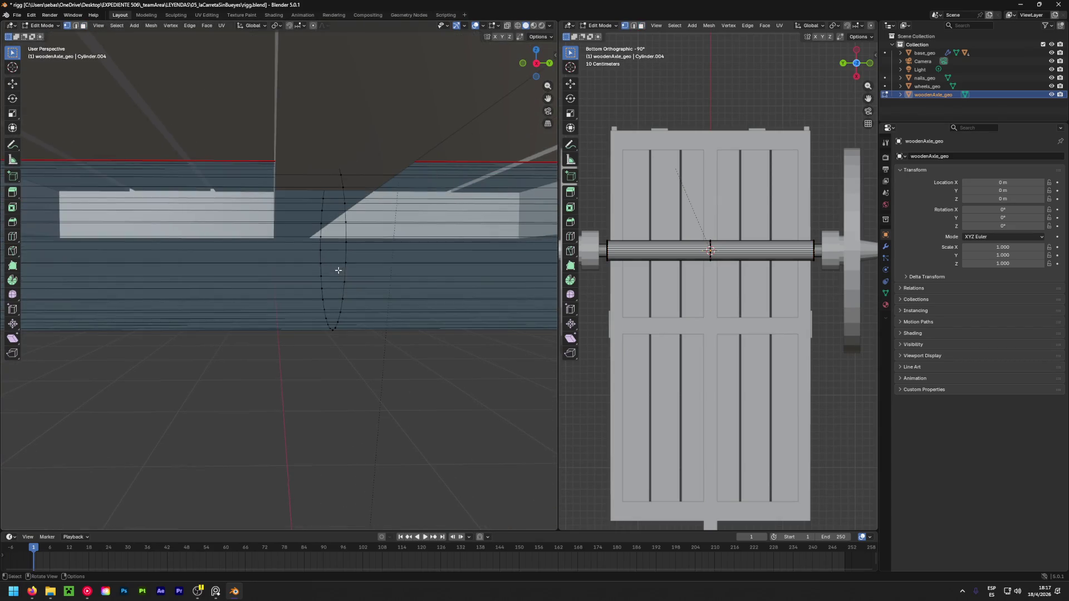
middle_click_drag(323, 331, 328, 312)
scroll(362, 241, "up", 4)
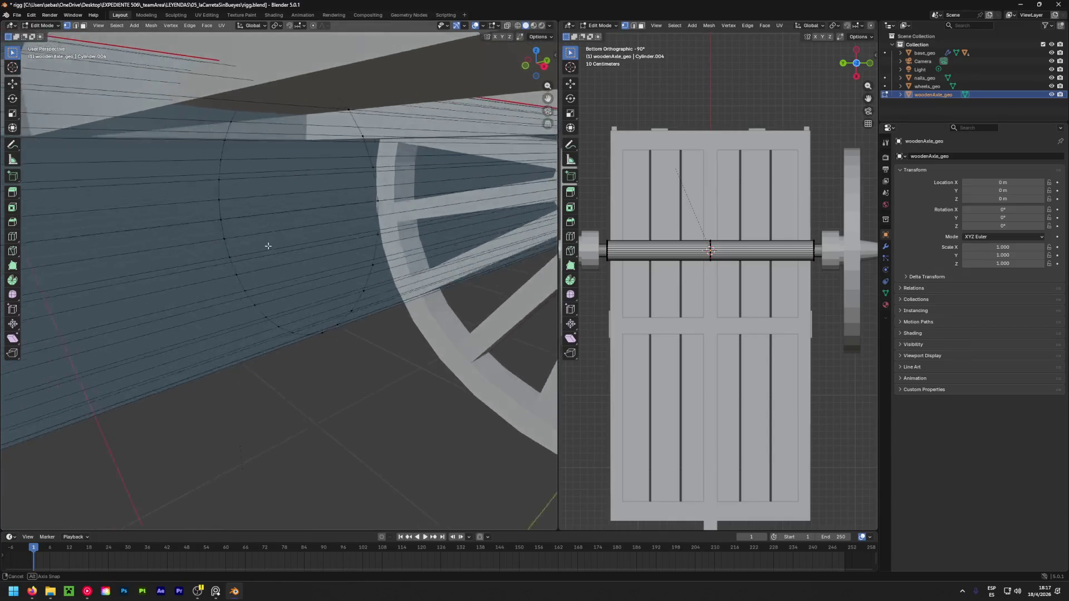
mouse_move(246, 226)
middle_mouse_down()
mouse_move(282, 218)
mouse_move(226, 231)
mouse_move(276, 282)
mouse_move(218, 240)
mouse_move(455, 238)
middle_mouse_up()
Join two opposite loop vertices with an edge and subdivide it to get a midpoint vertex
left_click(218, 240, "shift")
left_click(455, 238, "shift")
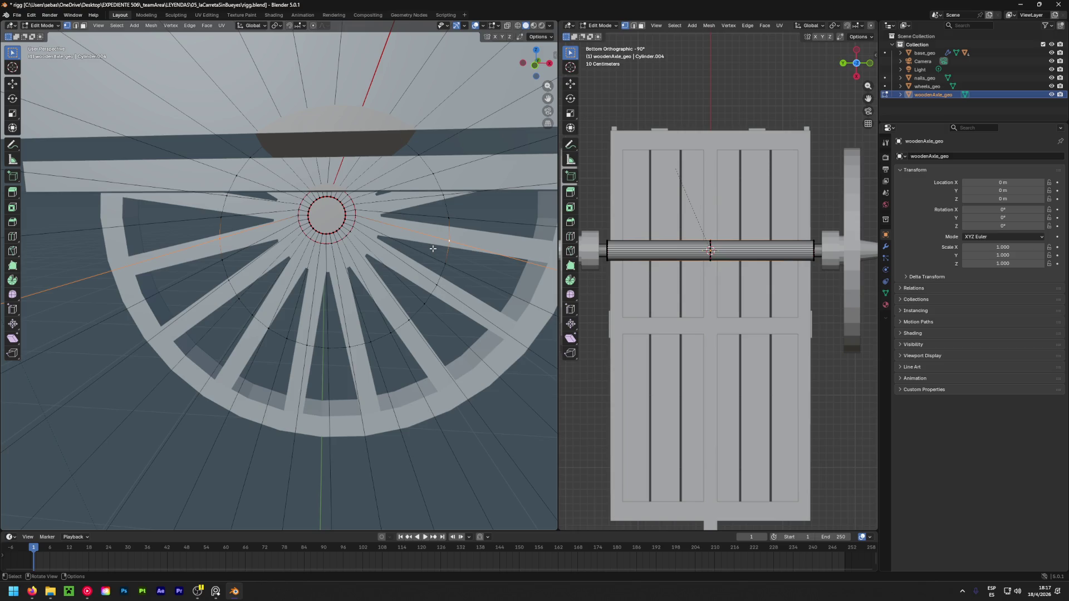
key("f")
mouse_move(433, 249)
middle_mouse_down()
mouse_move(326, 249)
mouse_move(317, 262)
mouse_move(330, 242)
middle_mouse_up()
right_click(343, 243)
left_click(345, 240)
left_click(330, 242)
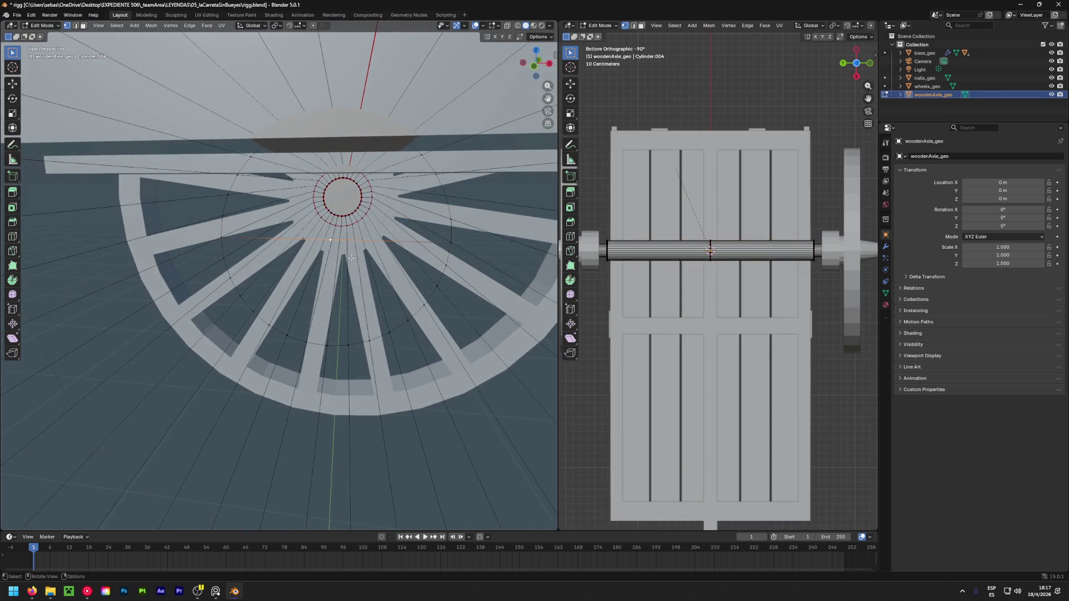
Snap the 3D cursor to the midpoint, delete that helper vertex, and return to Object Mode
key("shift+s")
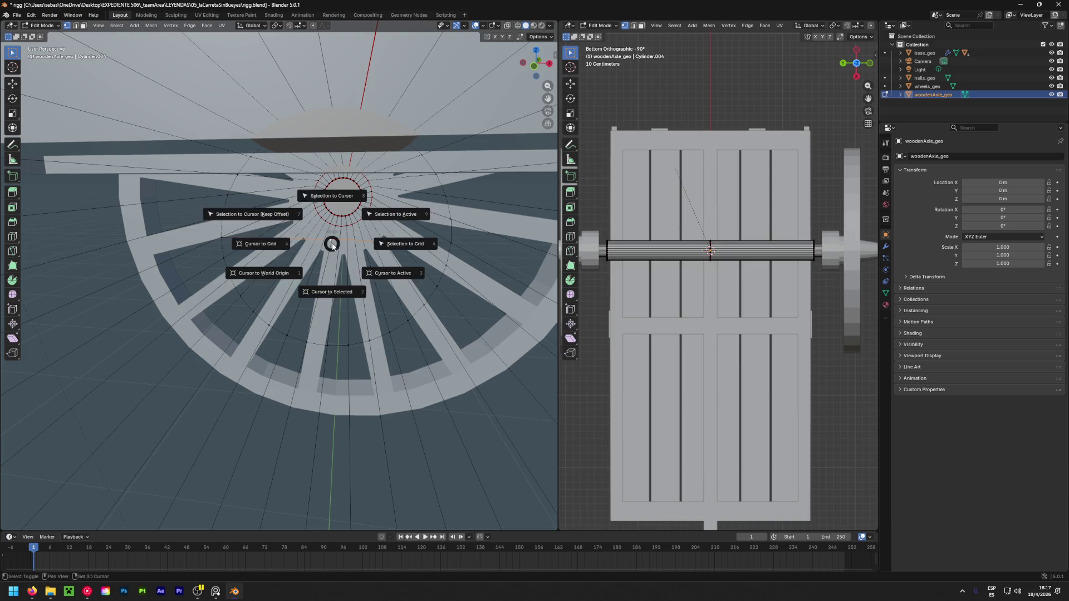
left_click(337, 289)
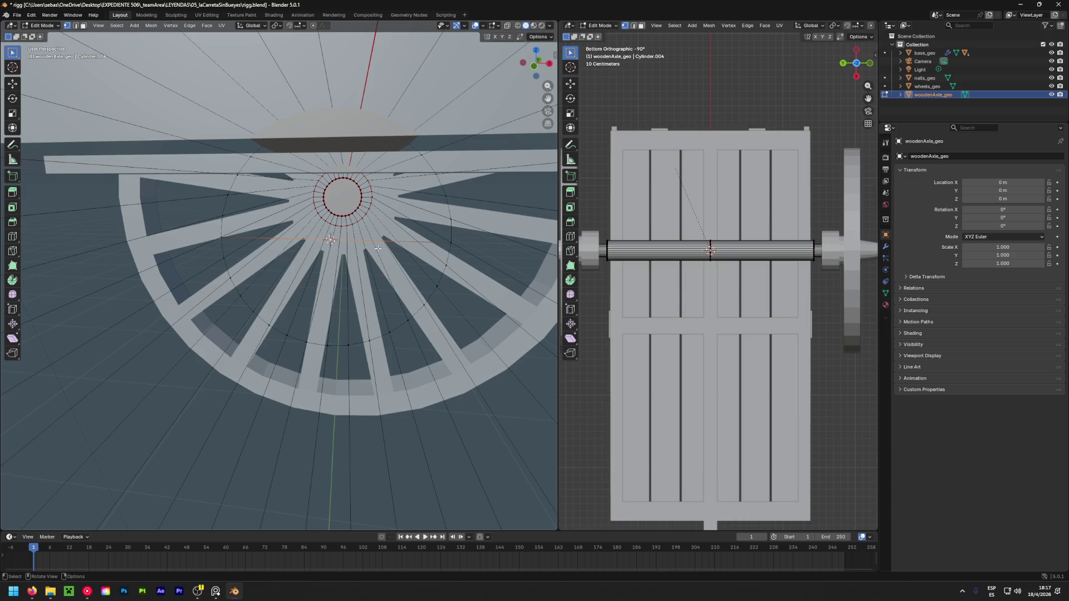
key("x")
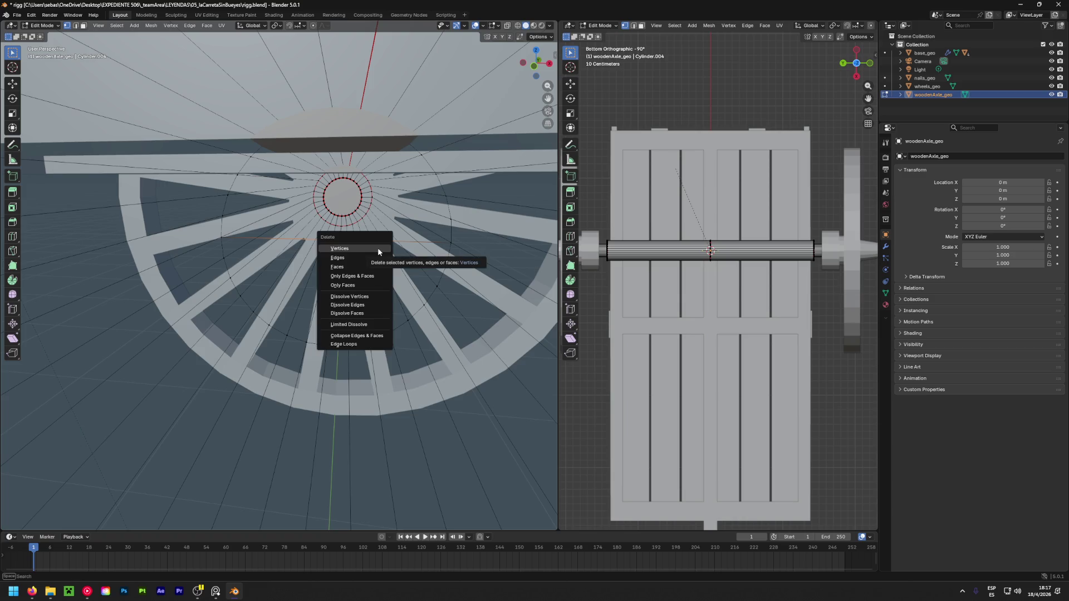
left_click(378, 248)
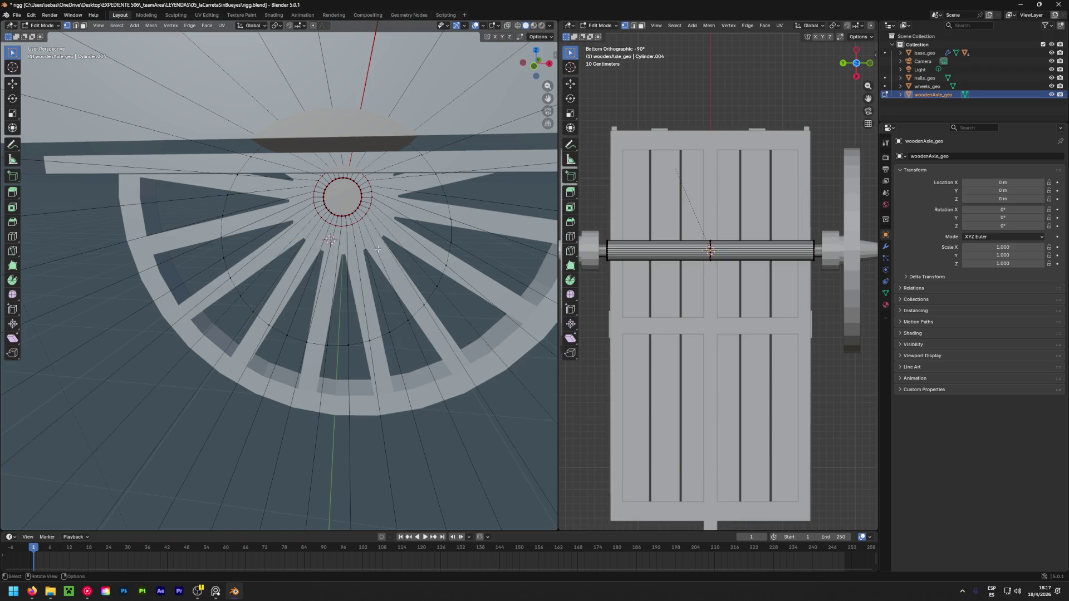
mouse_move(377, 248)
middle_mouse_down()
mouse_move(342, 294)
mouse_move(216, 361)
middle_mouse_up()
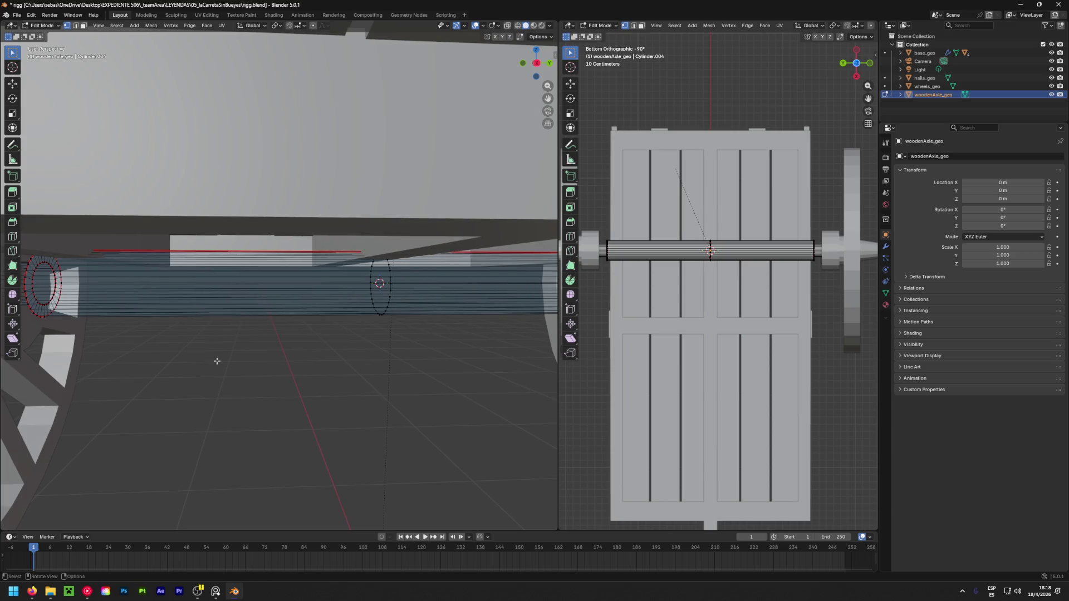
mouse_move(216, 360)
middle_mouse_down()
mouse_move(262, 406)
mouse_move(363, 123)
middle_mouse_up()
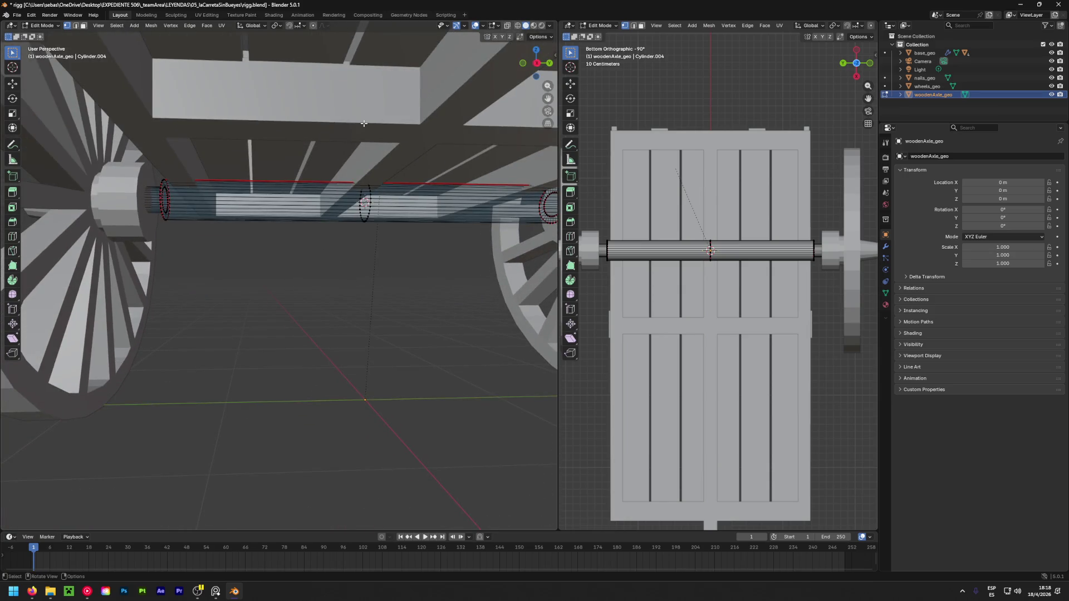
key("Tab")
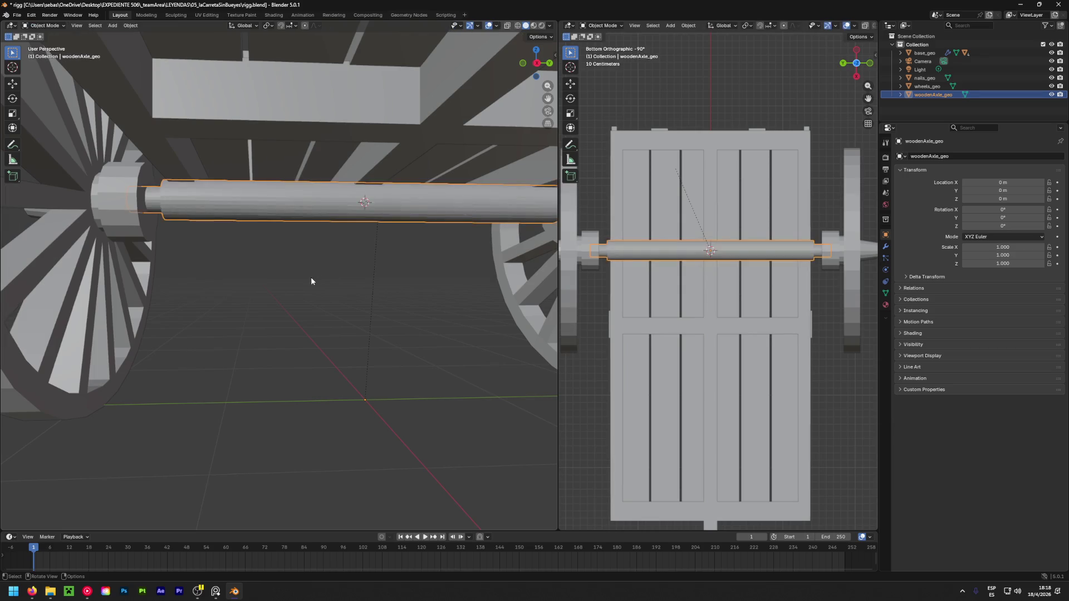
Select base_geo instead of the axle and apply all its transforms
left_click(311, 276)
left_click(361, 114)
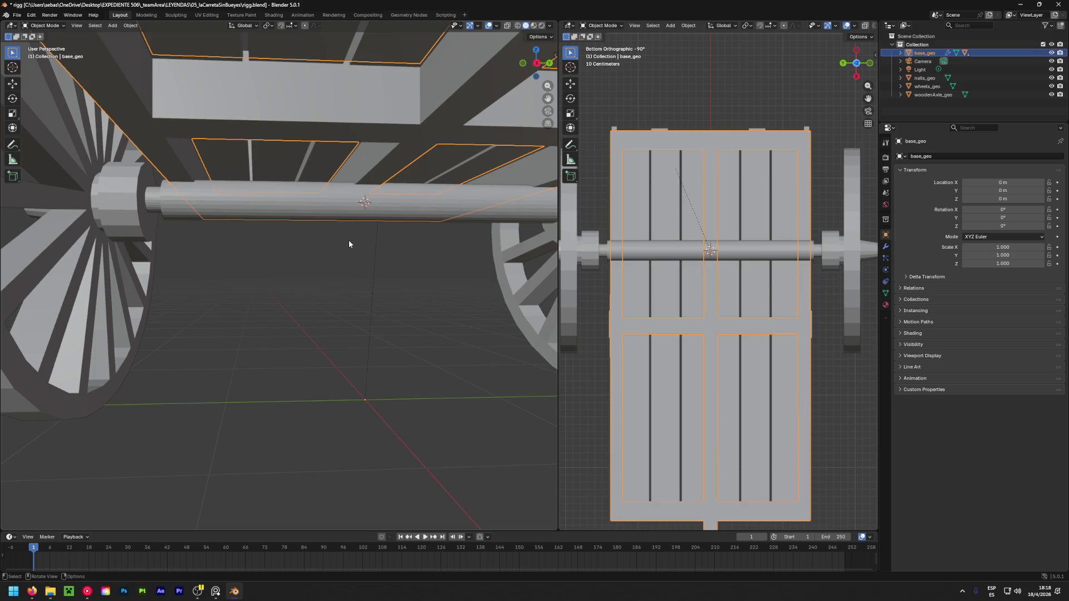
key("ctrl+a")
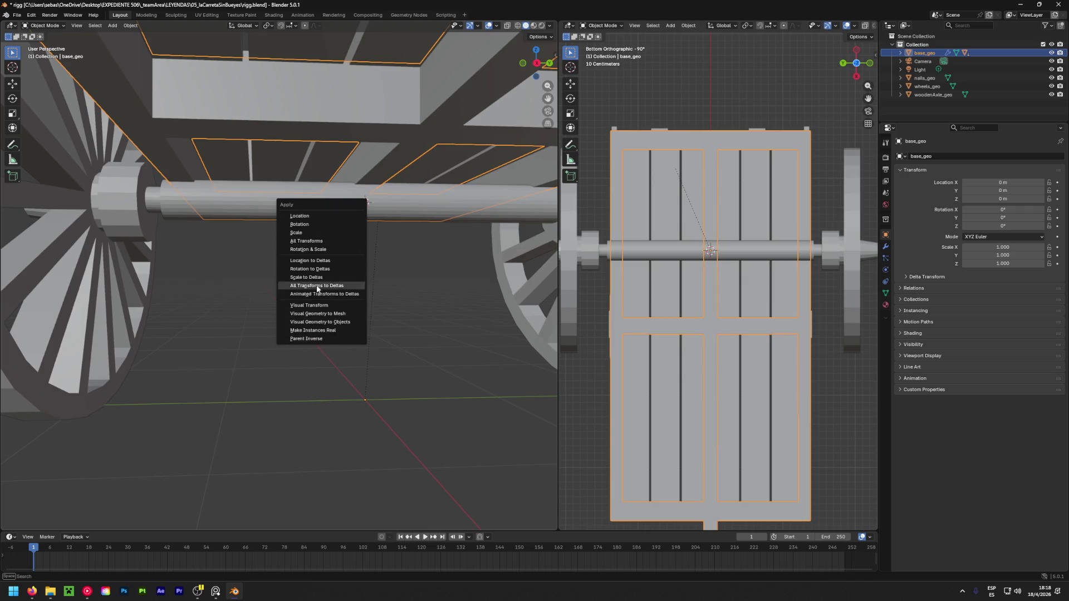
left_click(313, 241)
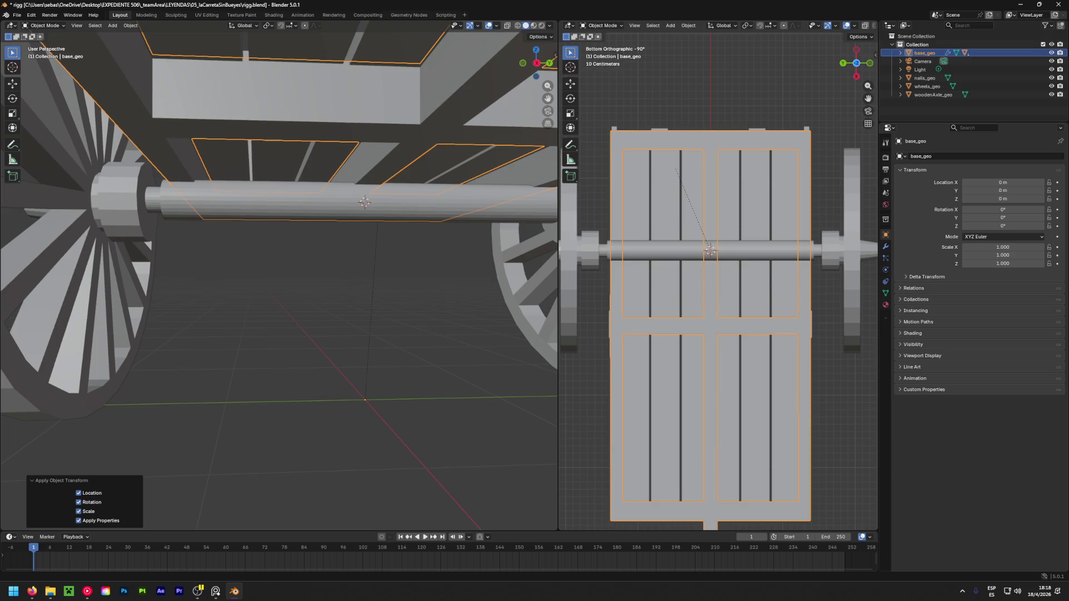
Move base_geo's origin to the 3D cursor on the axle, then select the wooden axle
right_click(373, 195)
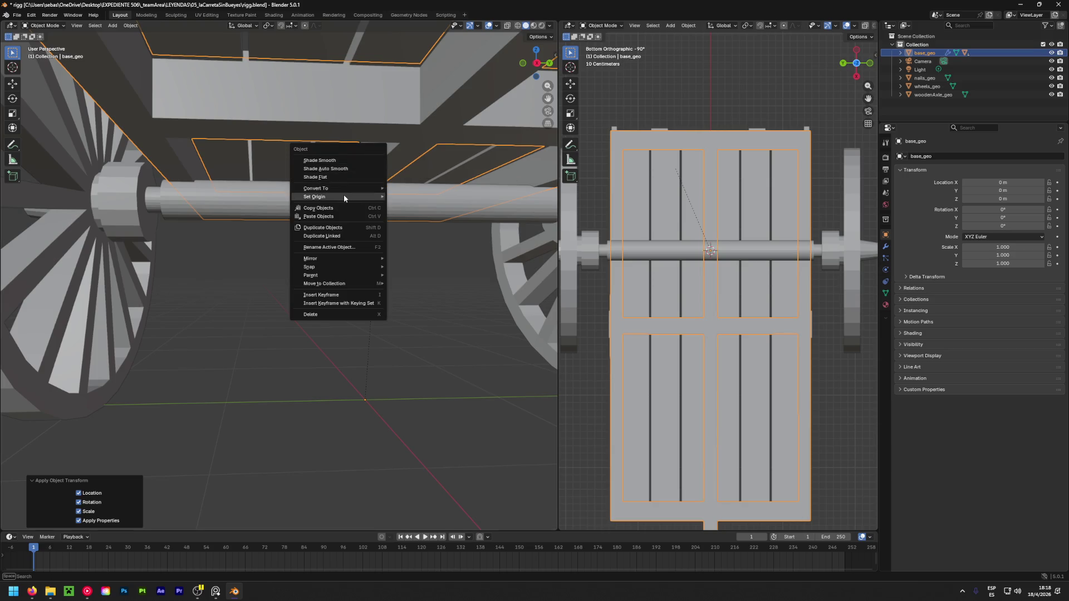
mouse_move(343, 195)
left_click(423, 215)
middle_click_drag(361, 259, 335, 257)
left_click(218, 212, "shift")
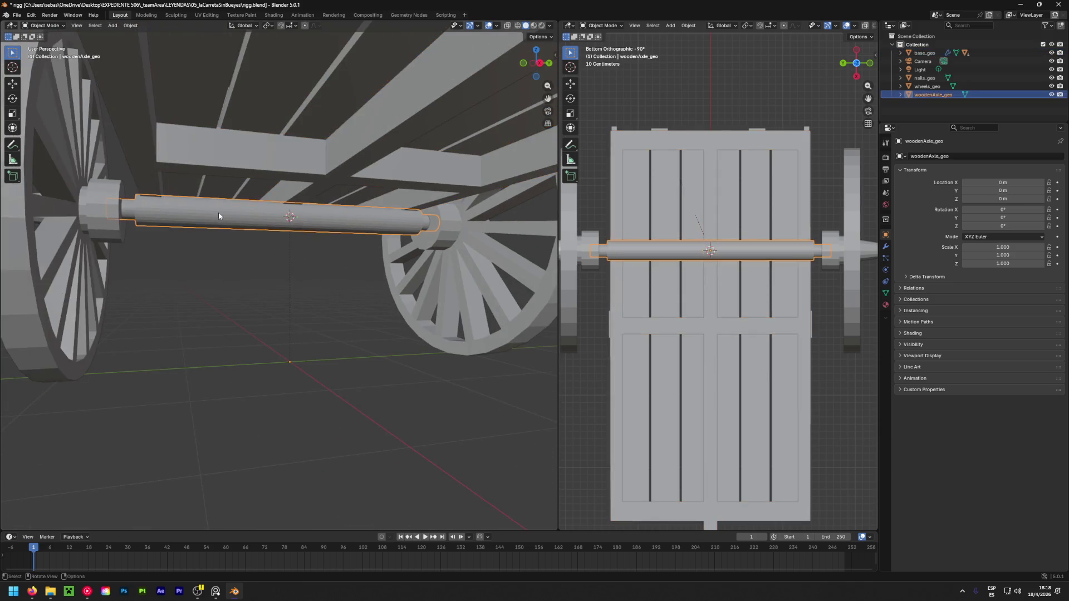
Parent the wooden axle to base_geo with Object parenting
left_click(312, 165, "shift")
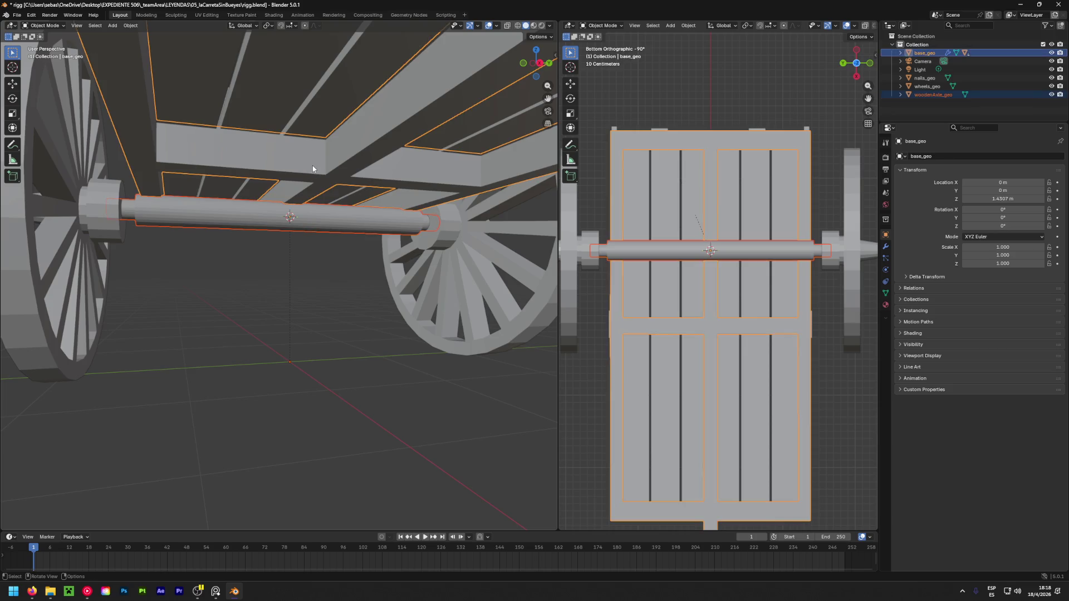
key("ctrl+p")
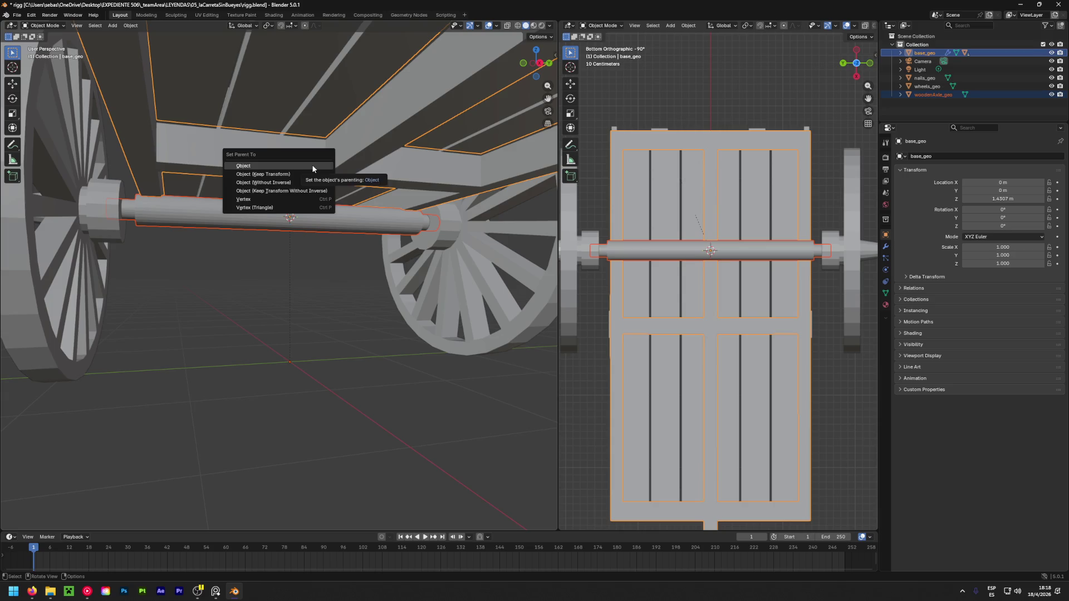
left_click(312, 165)
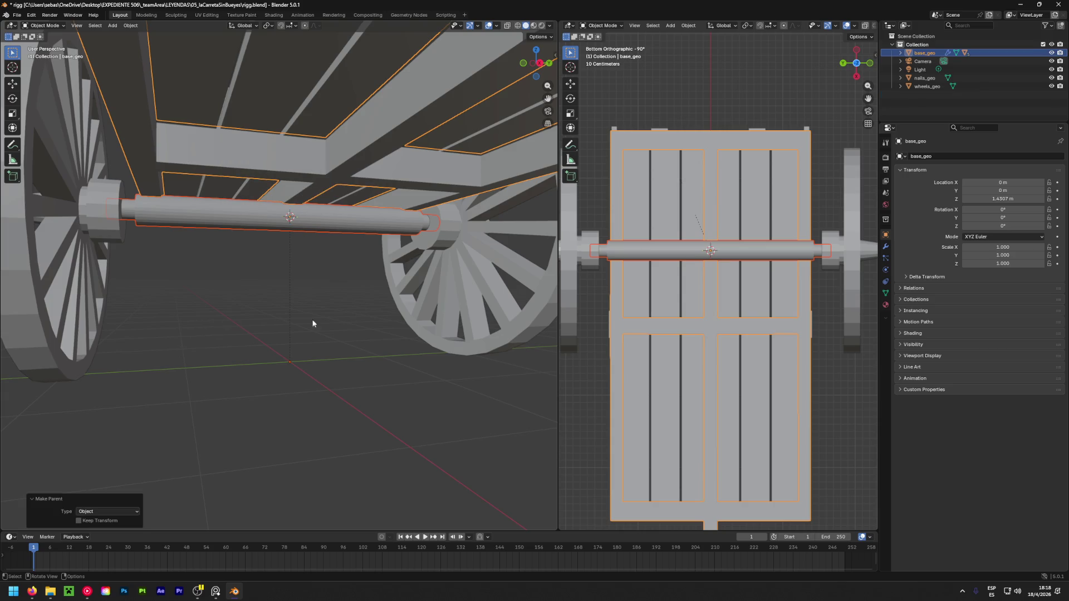
Test-tilt base_geo to check the axle follows, then revert it to level
mouse_move(646, 397)
middle_mouse_down()
mouse_move(649, 339)
mouse_move(667, 372)
mouse_move(679, 350)
middle_mouse_up()
key("r")
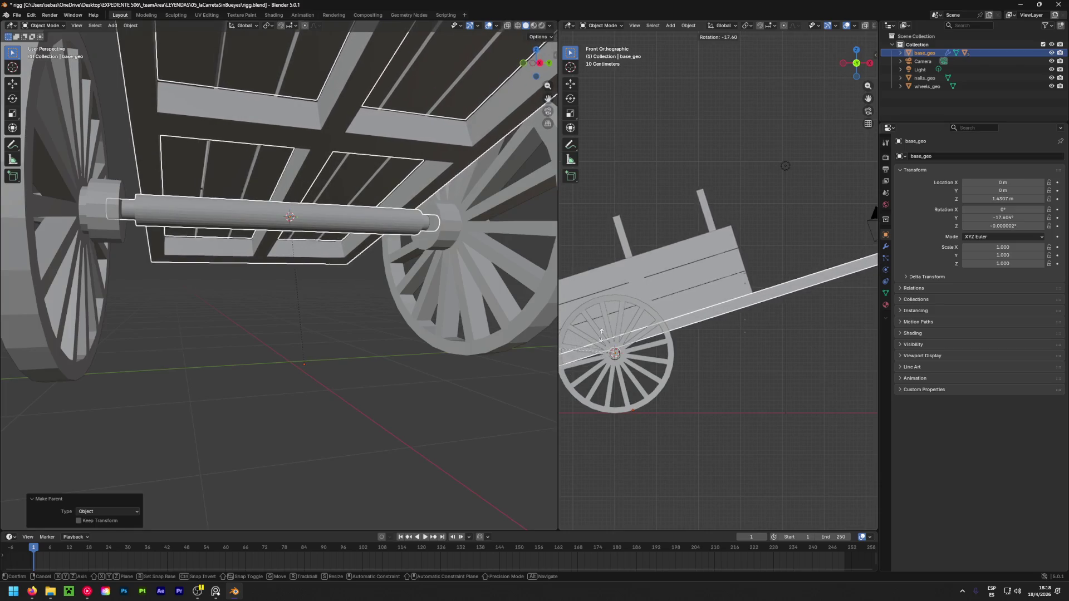
key("Escape")
scroll(688, 360, "down", 4)
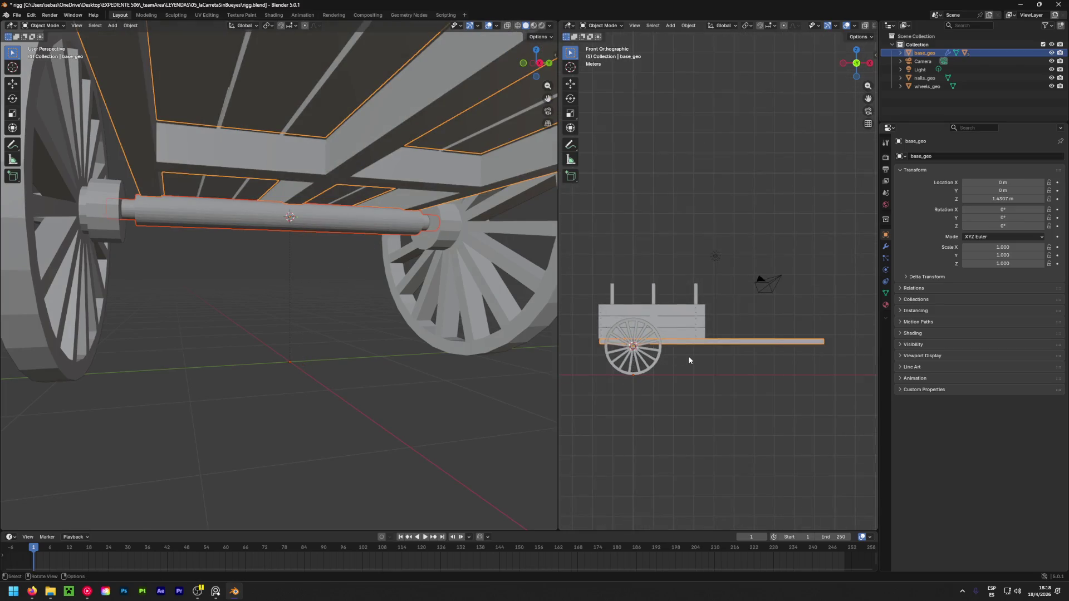
key("r")
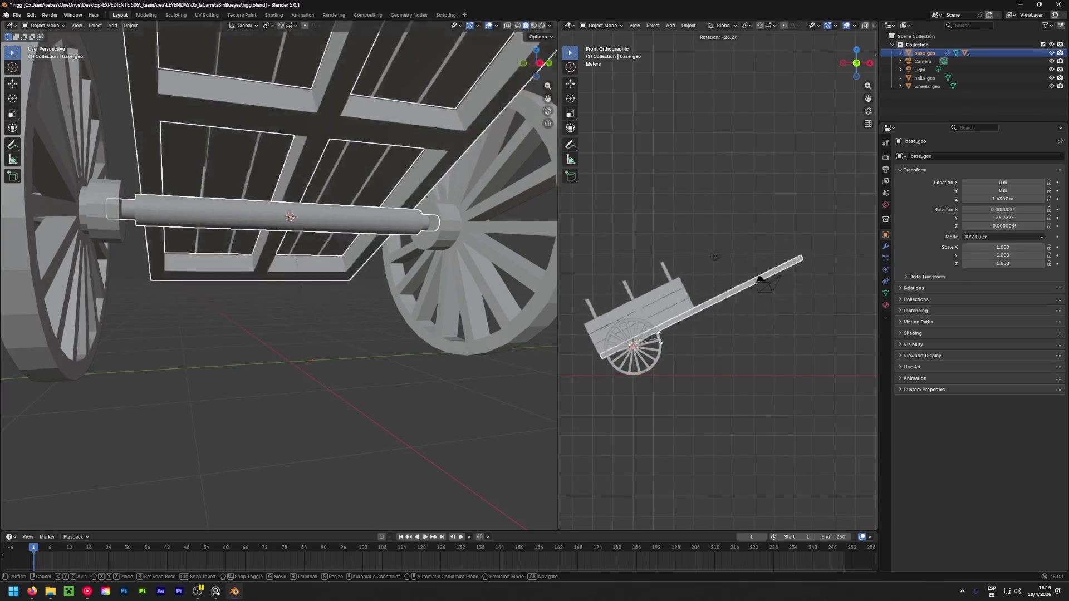
key("ctrl+z")
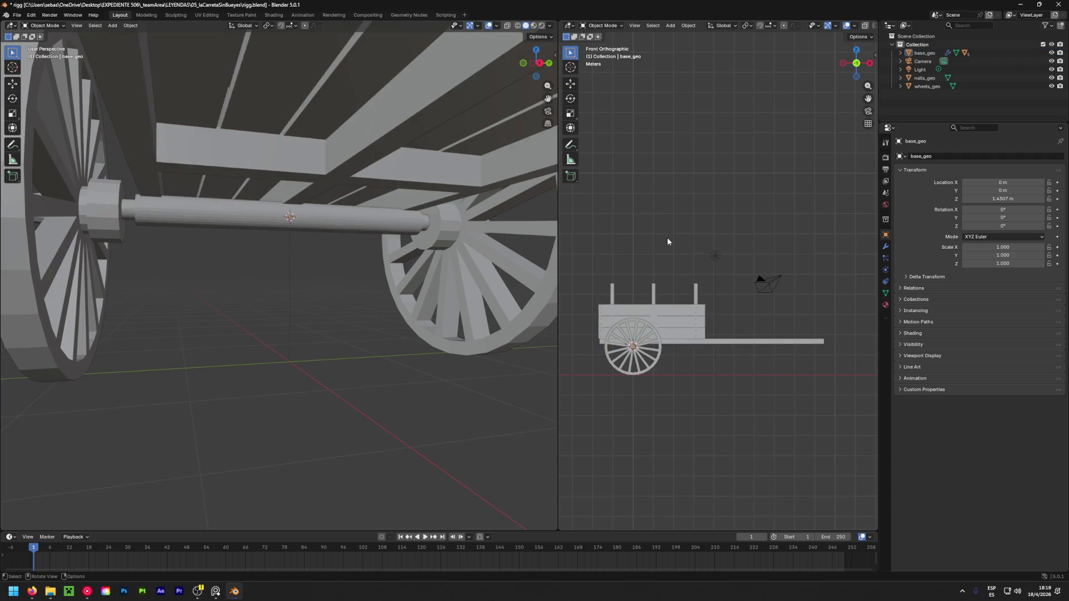
scroll(667, 241, "down", 2)
mouse_move(301, 312)
middle_mouse_down()
mouse_move(420, 334)
mouse_move(296, 298)
mouse_move(401, 329)
mouse_move(392, 320)
mouse_move(412, 323)
middle_mouse_up()
mouse_move(622, 367)
middle_mouse_down("shift")
mouse_move(675, 359)
mouse_move(662, 368)
middle_mouse_up("shift")
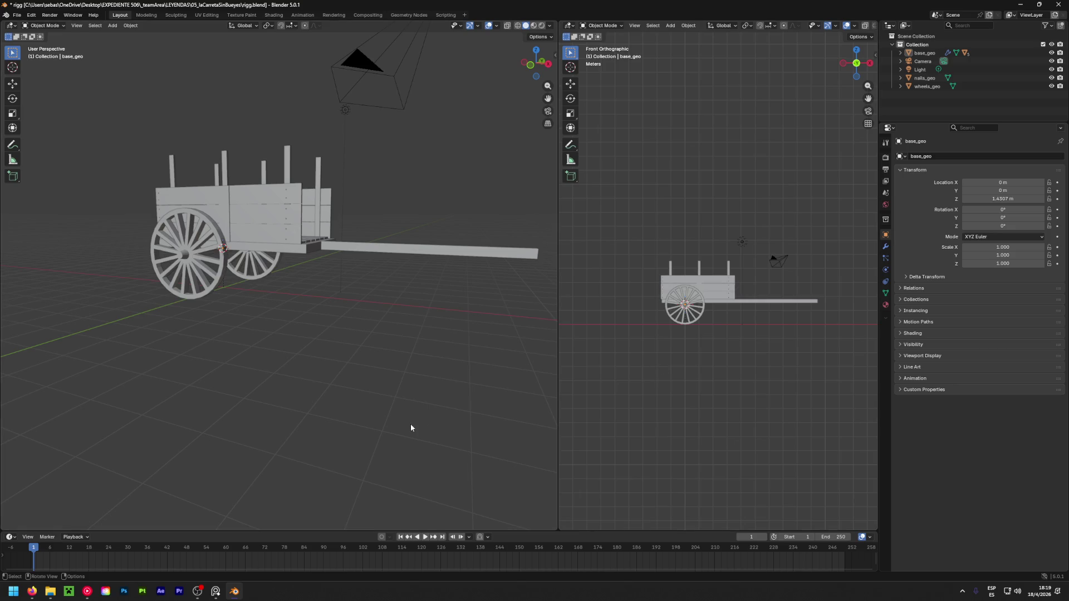
Save the file and add Basis and Key 1 shape keys to base_geo
key("ctrl+s")
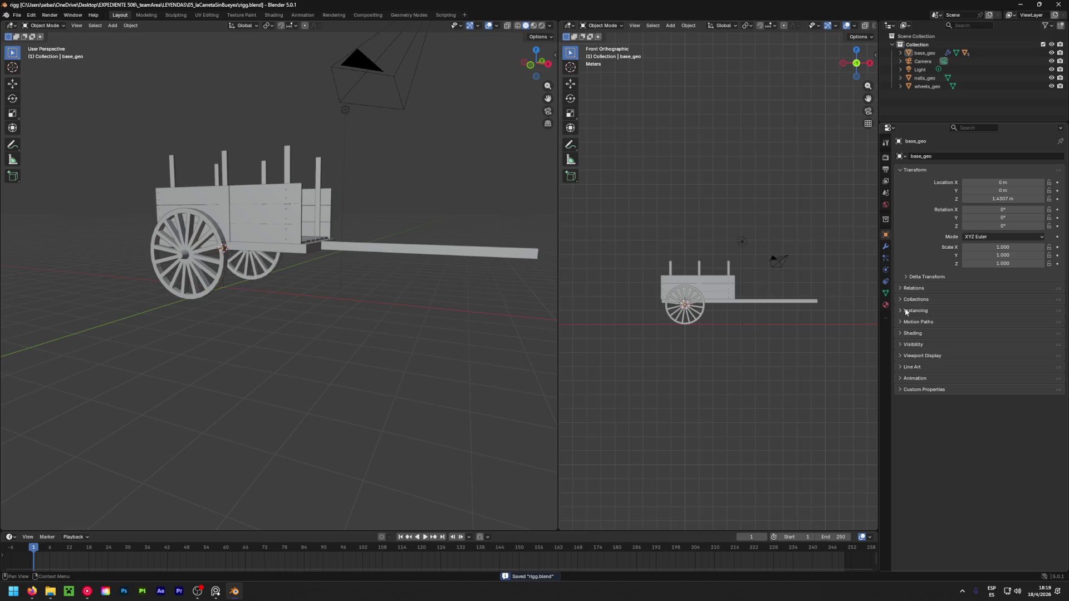
left_click(884, 295)
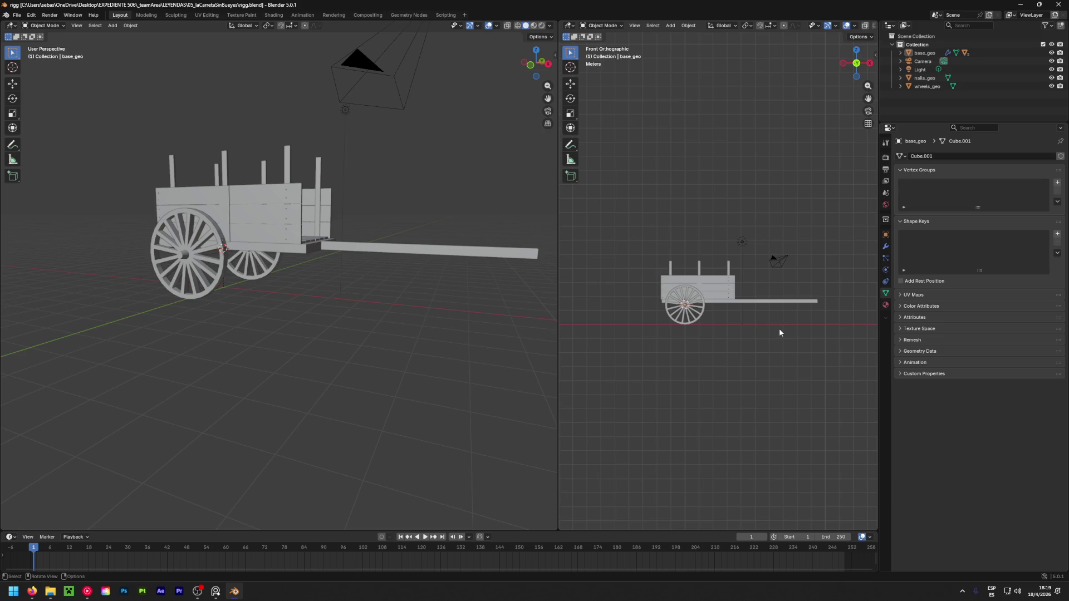
left_click(1057, 234)
left_click(1057, 234)
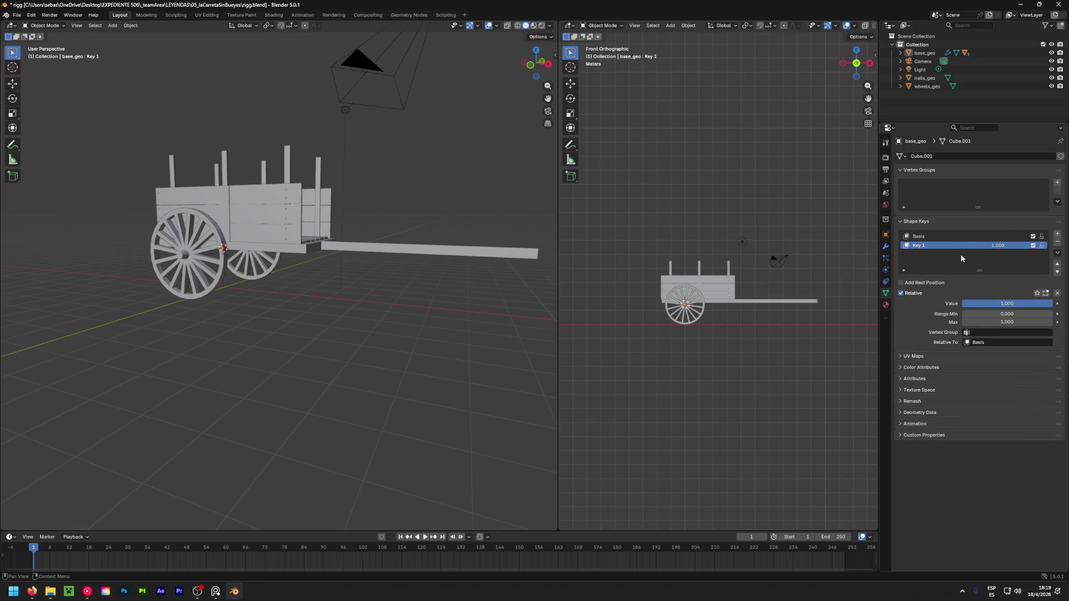
Tilt base_geo and experiment with the Key 1 shape key value
mouse_move(320, 304)
middle_mouse_down()
mouse_move(230, 274)
mouse_move(237, 262)
middle_mouse_up()
scroll(238, 257, "up", 5)
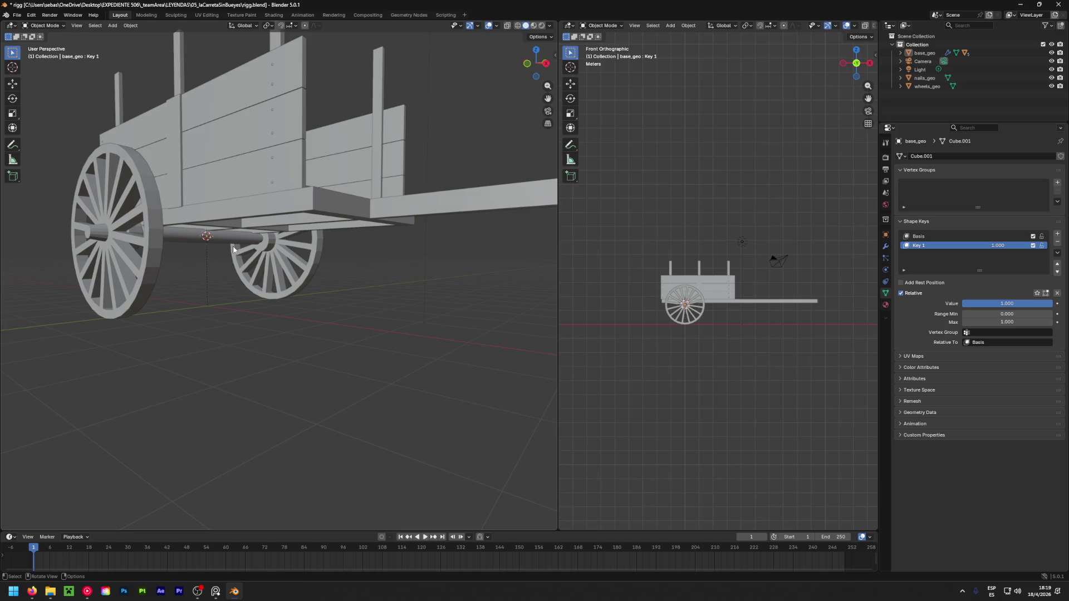
left_click(404, 202)
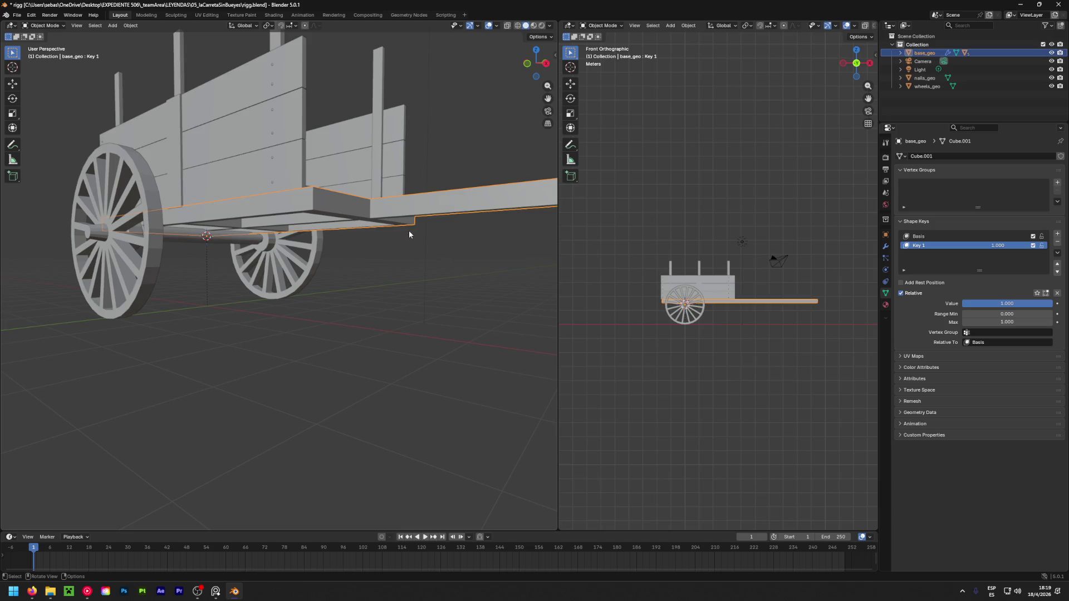
key("r")
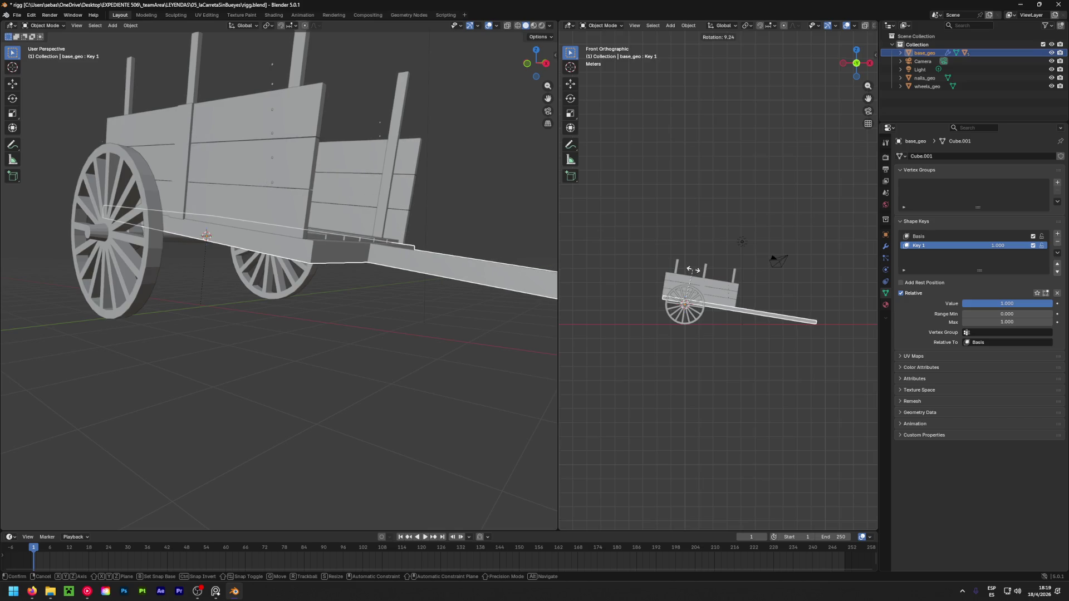
left_click(692, 270)
left_click_drag(998, 248, 947, 248)
left_click_drag(962, 304, 1052, 303)
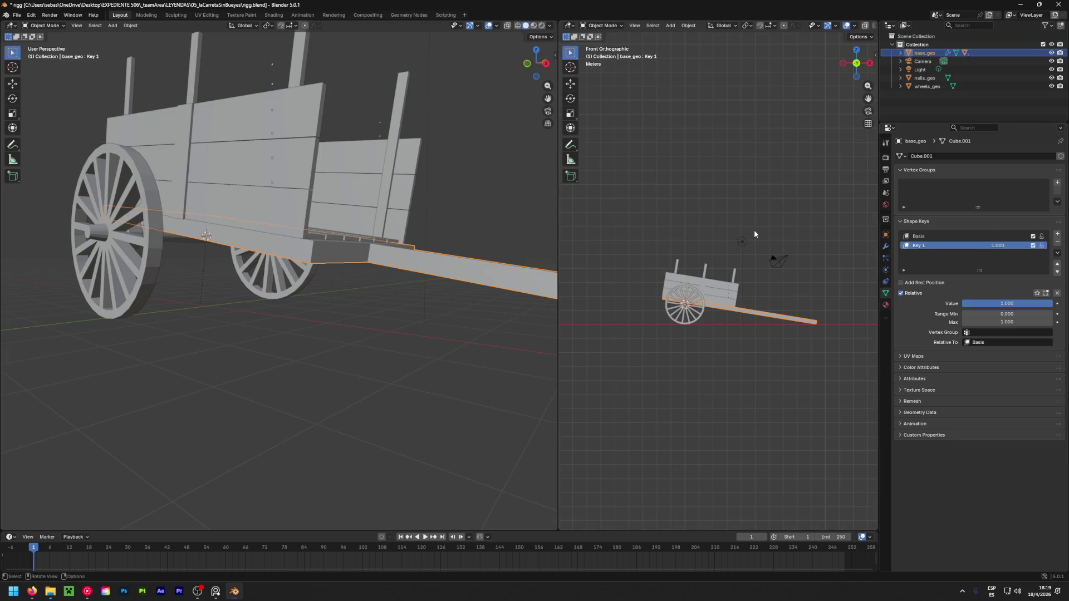
scroll(276, 270, "down", 3)
middle_click_drag(278, 303, 258, 321)
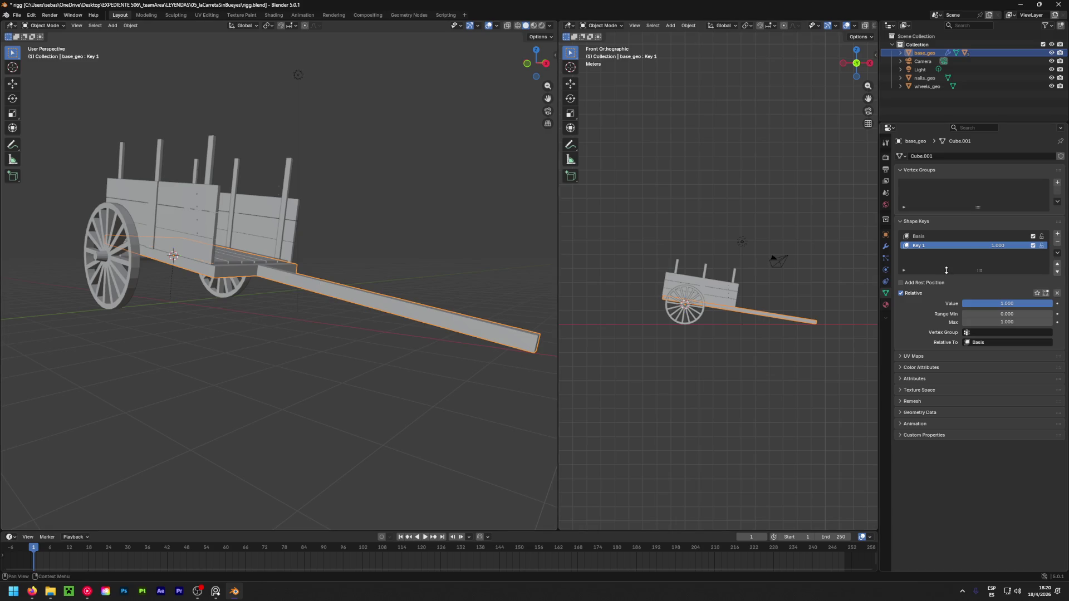
Delete all shape keys and set base_geo's Y rotation back to 0°
left_click(1058, 253)
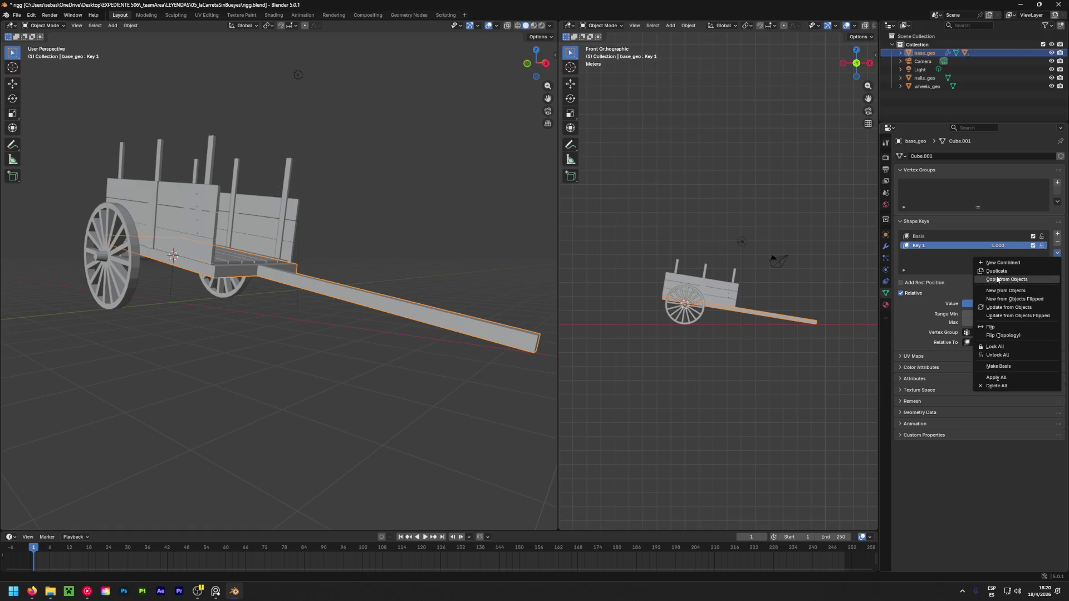
left_click(996, 386)
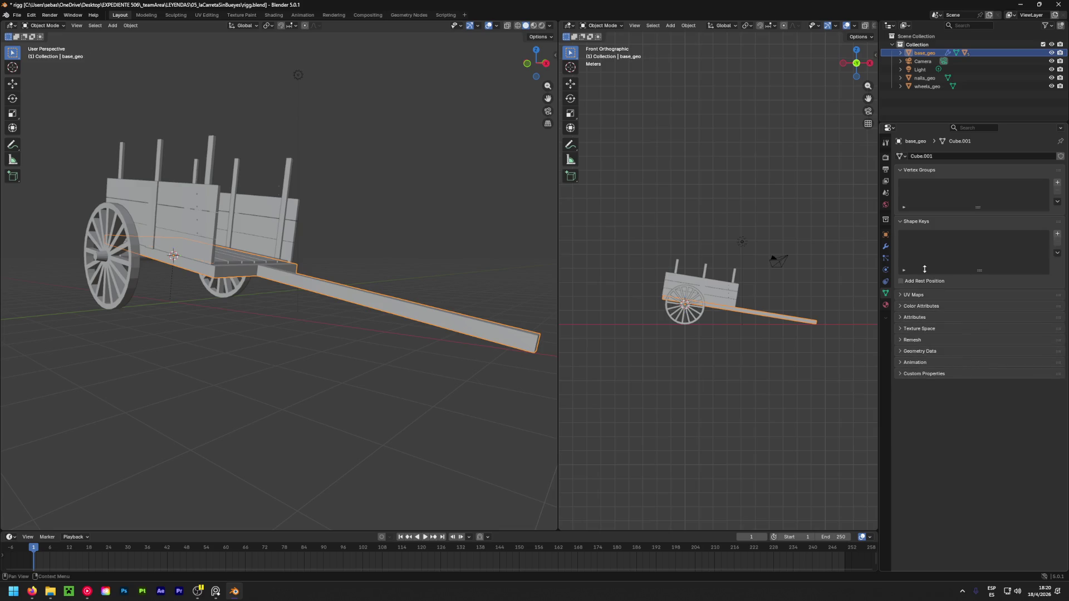
left_click(885, 234)
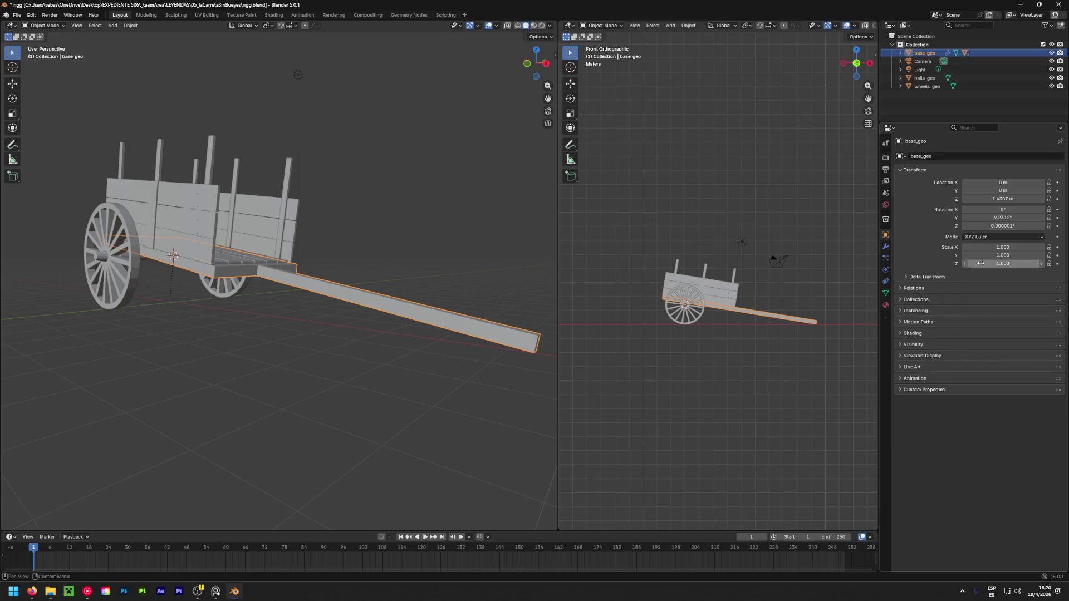
mouse_move(1001, 218)
left_mouse_down()
mouse_move(1019, 217)
mouse_move(1000, 218)
left_mouse_up()
left_click(1000, 218)
type("0")
key("Return")
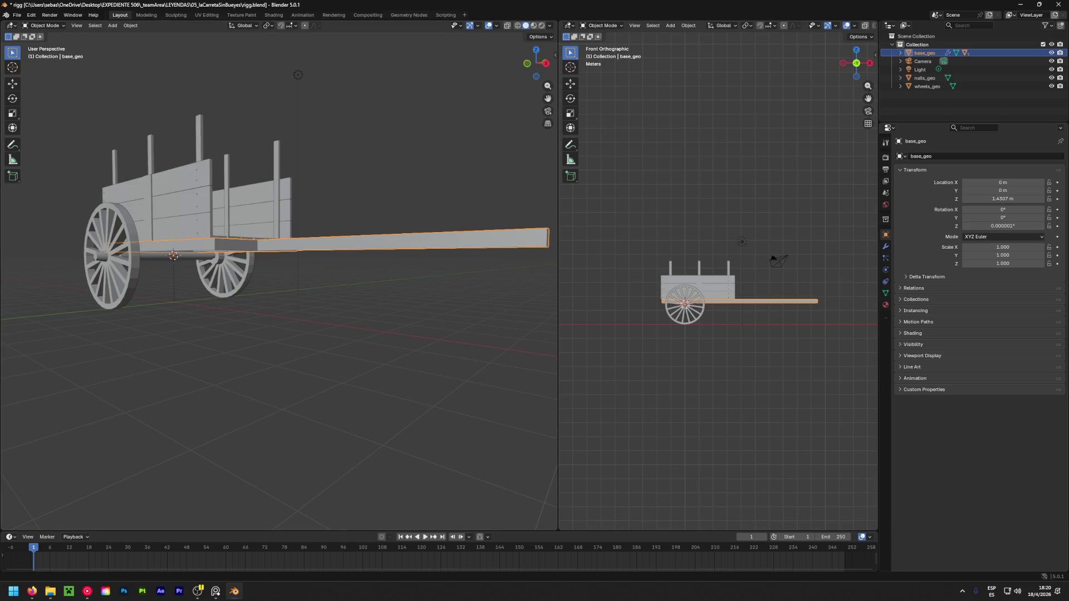
key("alt+Tab")
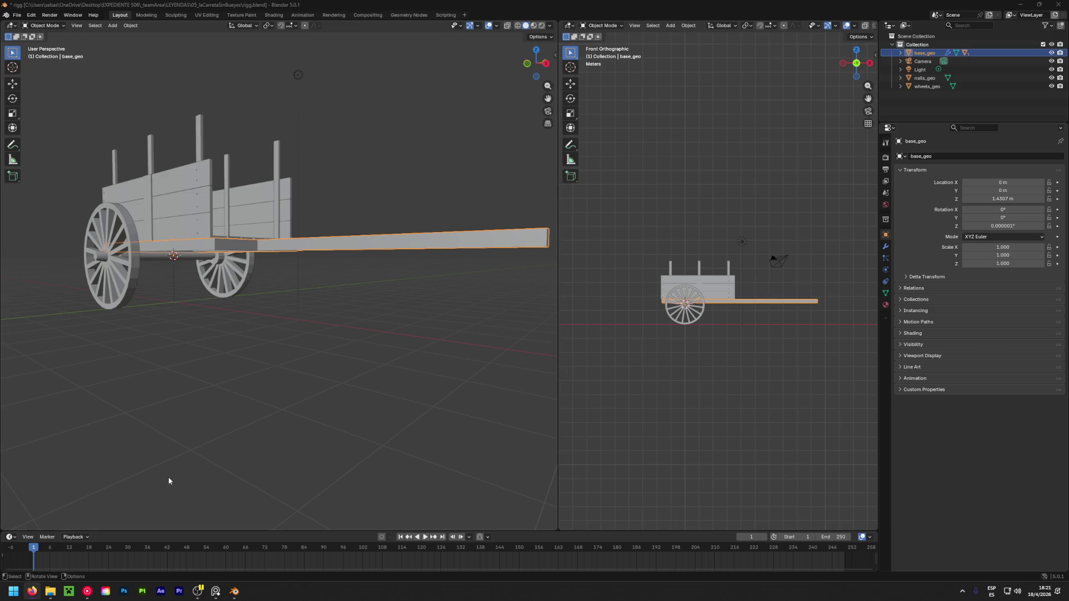
Keyframe every cart object, then move the playhead to frame 90
key("a")
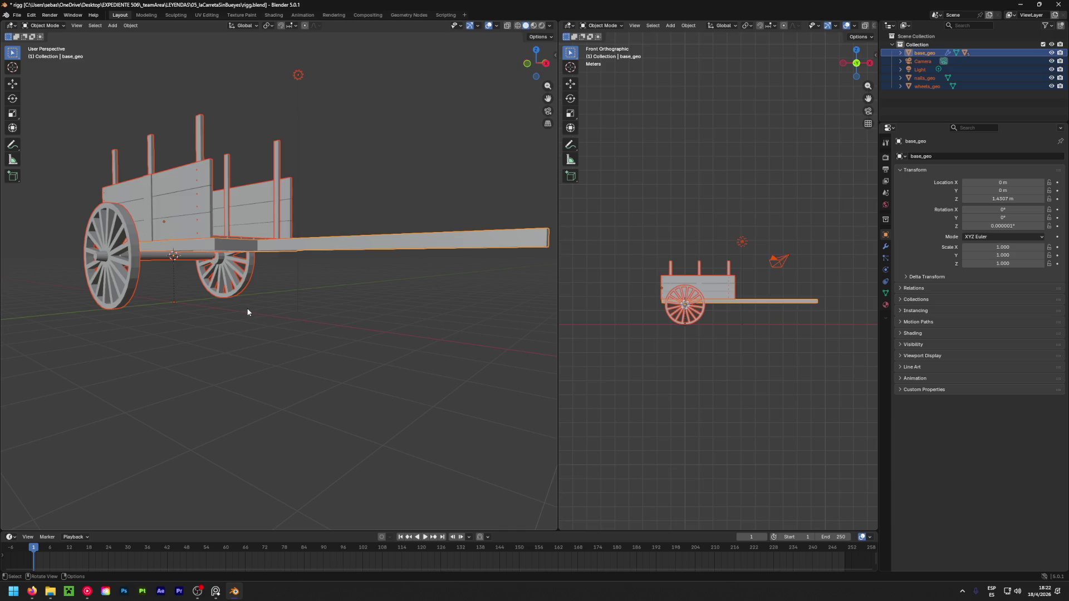
key("i")
mouse_move(73, 563)
left_mouse_down()
mouse_move(358, 566)
mouse_move(323, 568)
left_mouse_up()
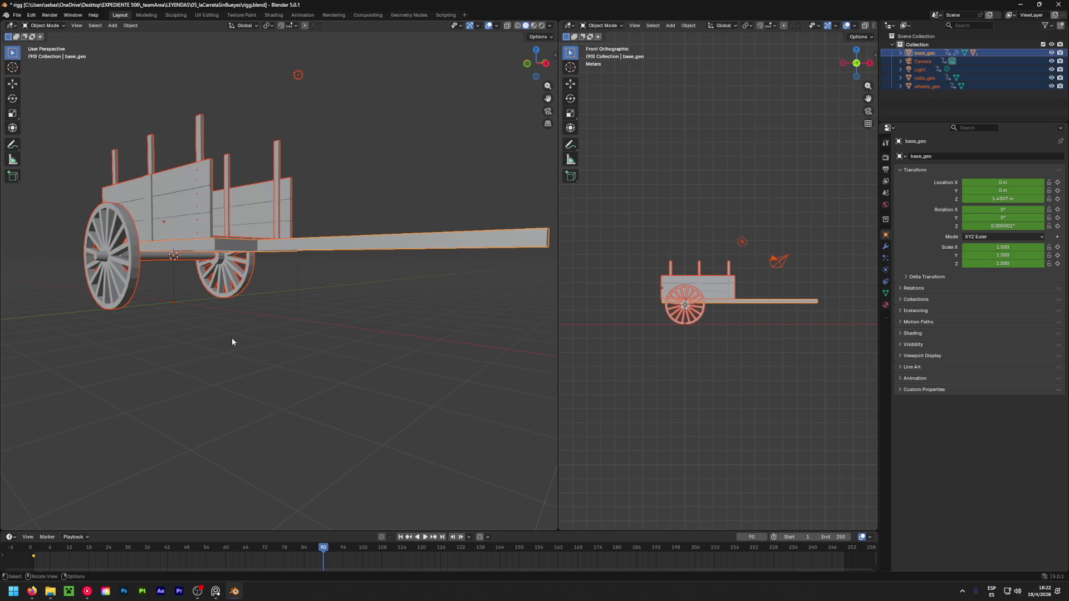
Tilt base_geo about 9.39° around Y at frame 90
key("alt+a")
left_click(378, 245)
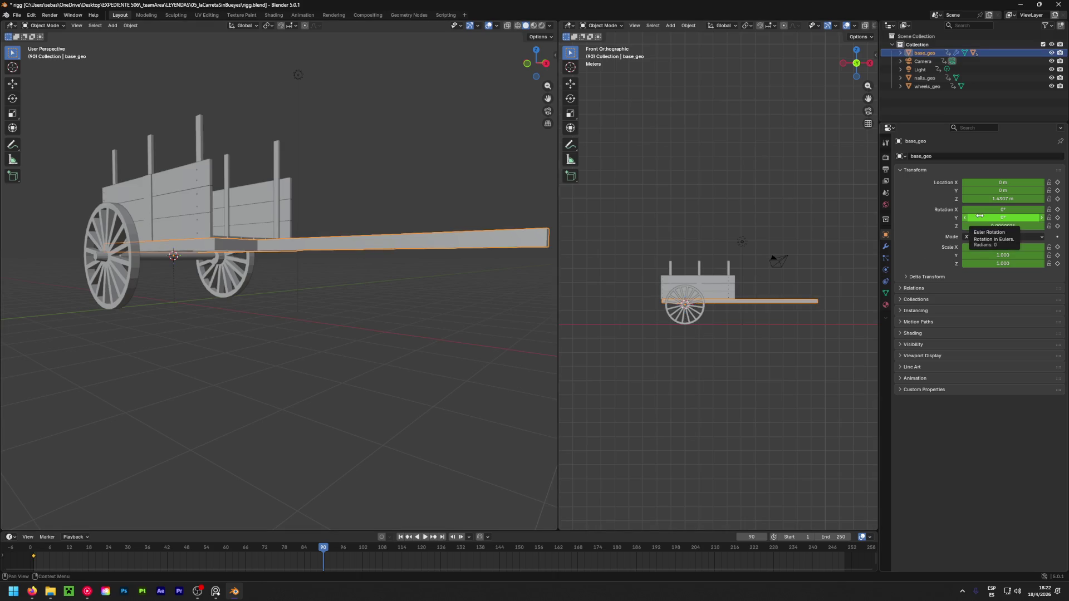
left_click_drag(980, 215, 1007, 215)
scroll(804, 309, "up", 5)
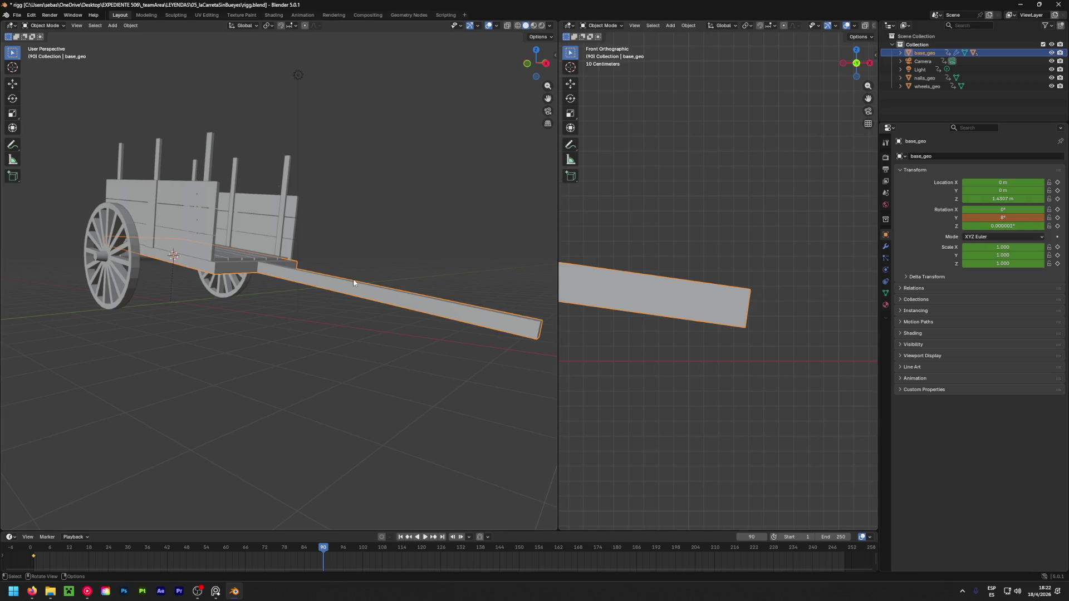
key("shift+space")
left_click(314, 306)
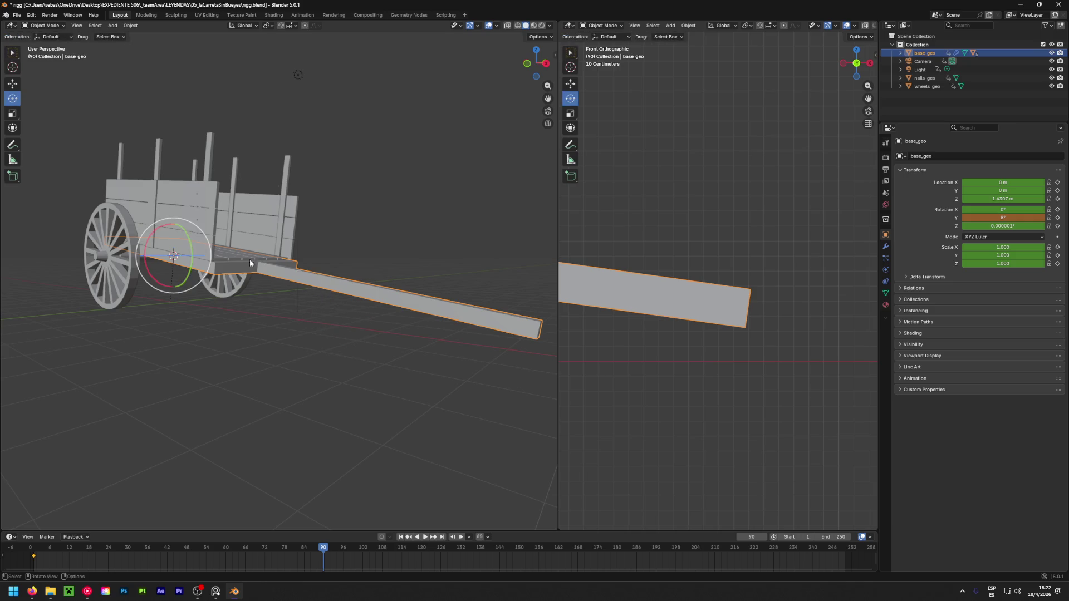
left_click_drag(189, 236, 165, 217)
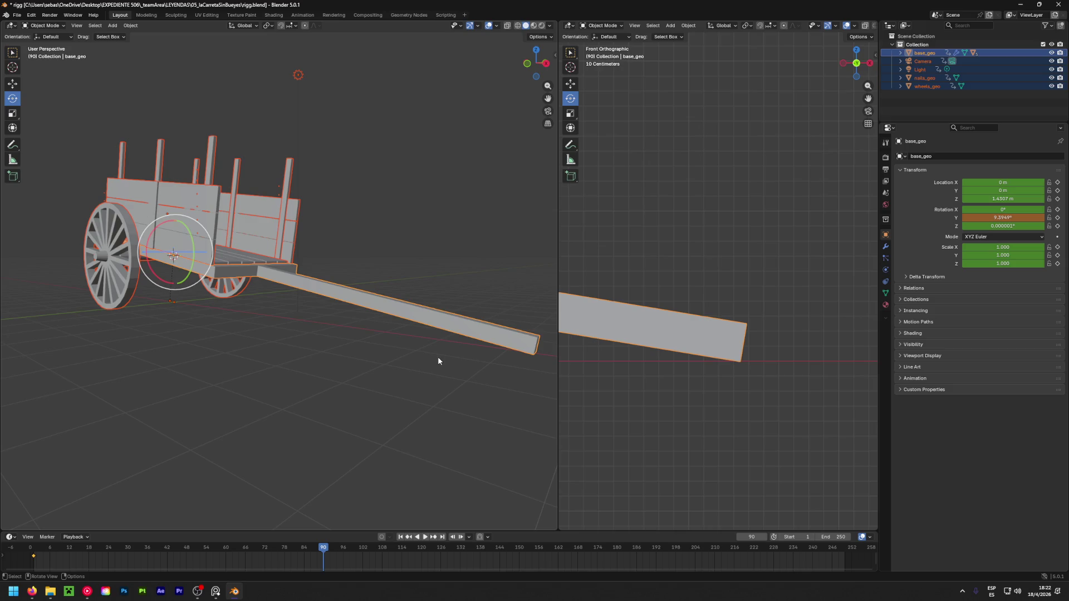
Preview the tilt animation, then enter Edit Mode on the cart body
key("ctrl+shift+space")
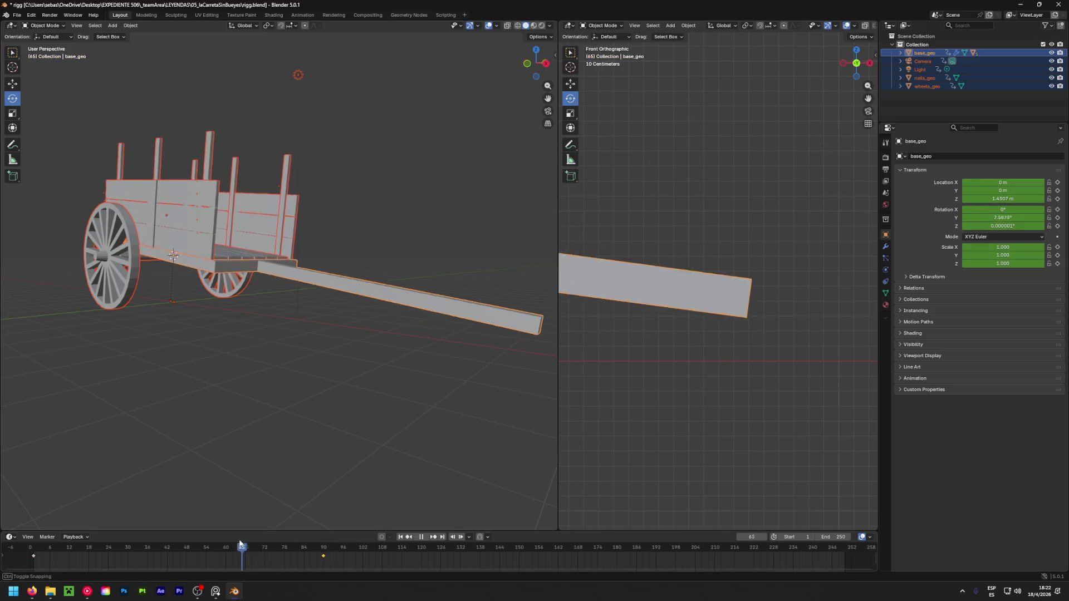
mouse_move(70, 531)
left_mouse_down()
mouse_move(322, 529)
mouse_move(61, 532)
mouse_move(324, 529)
left_mouse_up()
scroll(318, 379, "down", 5)
mouse_move(334, 390)
middle_mouse_down()
mouse_move(318, 379)
mouse_move(263, 395)
middle_mouse_up()
key("alt+a")
mouse_move(363, 348)
middle_mouse_down()
mouse_move(411, 380)
mouse_move(499, 377)
mouse_move(431, 469)
mouse_move(432, 446)
mouse_move(242, 439)
mouse_move(289, 356)
mouse_move(272, 399)
mouse_move(290, 389)
middle_mouse_up()
scroll(303, 328, "up", 4)
scroll(279, 377, "down", 4)
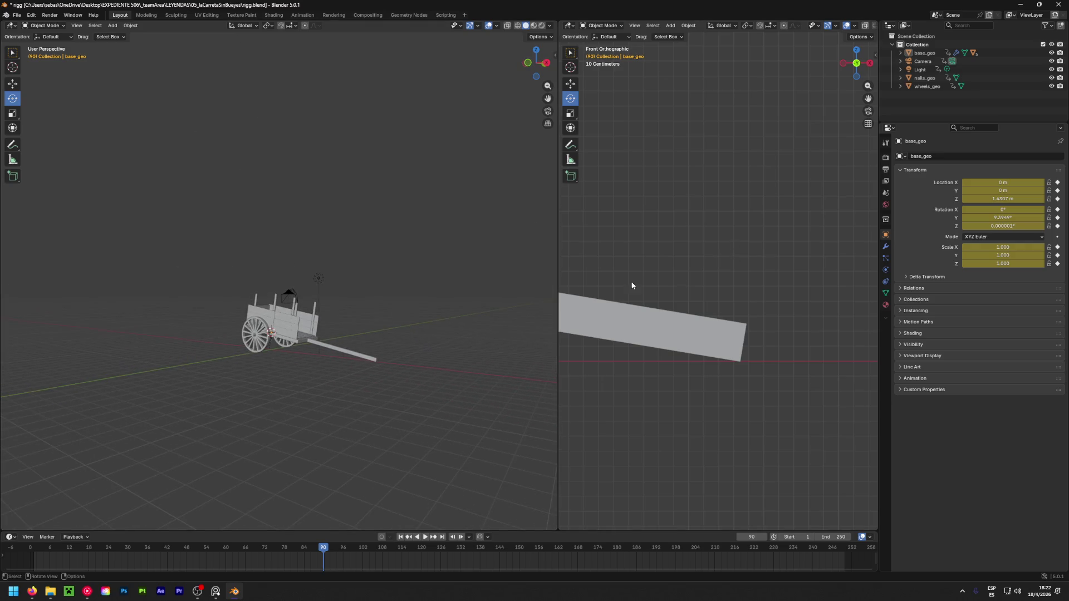
key("Tab")
key("Tab")
Return to Object Mode, check the cart at frame 20, and save rigg.blend
key("Tab")
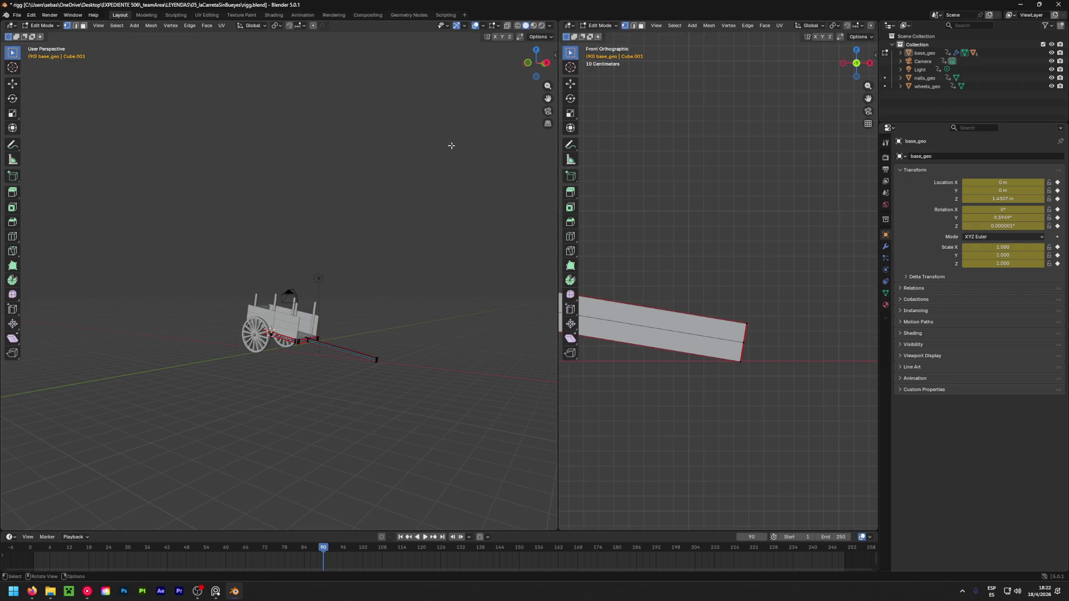
key("Tab")
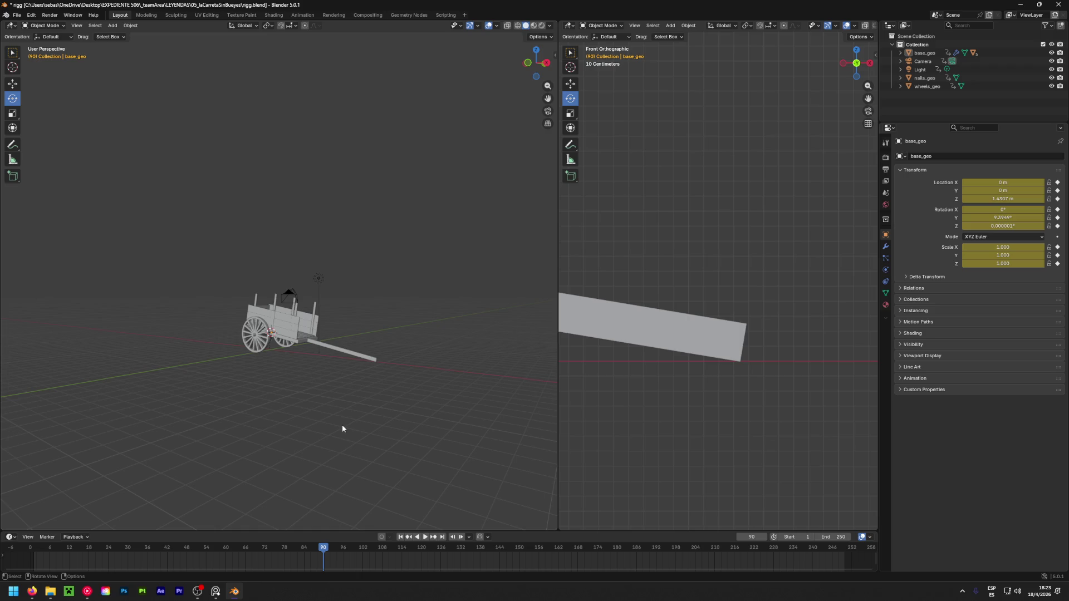
mouse_move(325, 548)
left_mouse_down()
mouse_move(36, 553)
mouse_move(324, 556)
mouse_move(102, 557)
mouse_move(323, 569)
left_mouse_up()
key("ctrl+s")
mouse_move(222, 427)
middle_mouse_down()
mouse_move(267, 457)
mouse_move(419, 465)
mouse_move(366, 478)
mouse_move(146, 463)
mouse_move(28, 436)
mouse_move(556, 449)
mouse_move(291, 381)
mouse_move(308, 384)
mouse_move(276, 382)
mouse_move(412, 401)
mouse_move(184, 401)
mouse_move(256, 380)
mouse_move(172, 374)
mouse_move(307, 386)
mouse_move(253, 416)
mouse_move(324, 427)
middle_mouse_up()
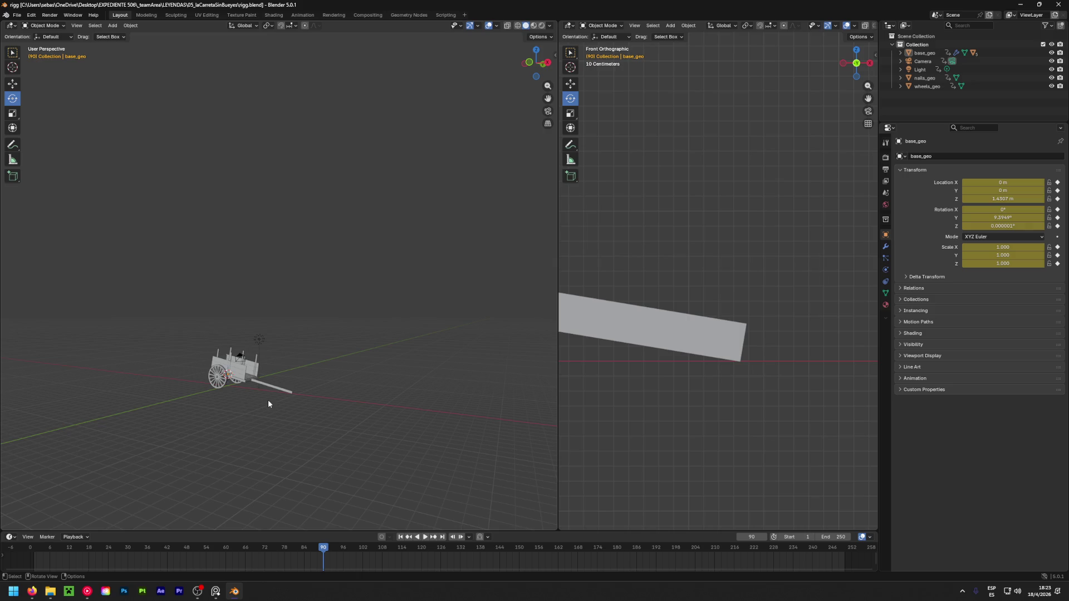
mouse_move(242, 406)
middle_mouse_down("ctrl")
mouse_move(265, 372)
mouse_move(255, 401)
middle_mouse_up("ctrl")
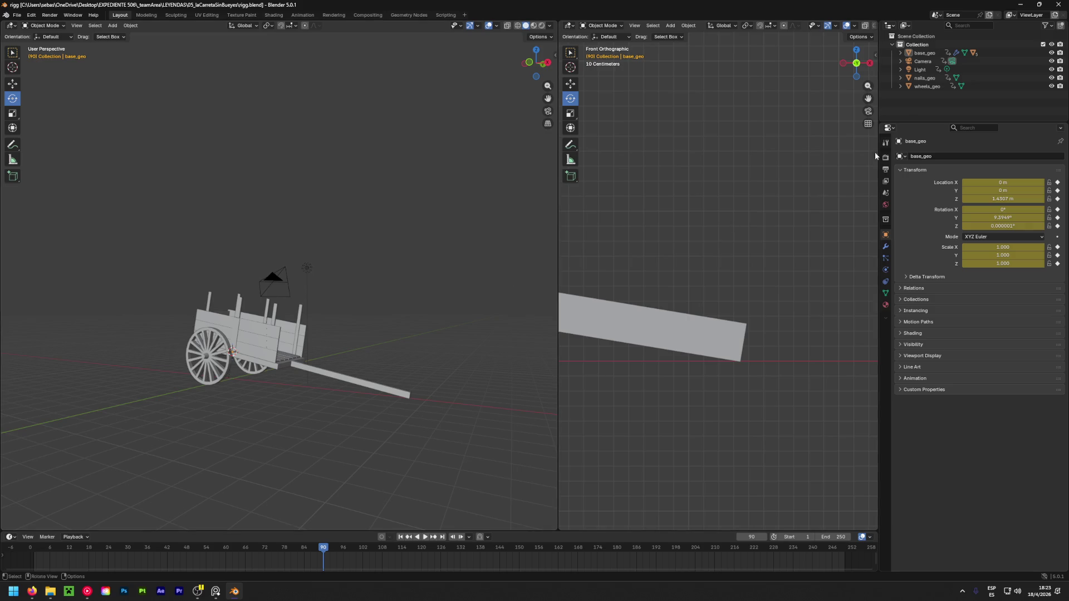
key("ctrl+s")
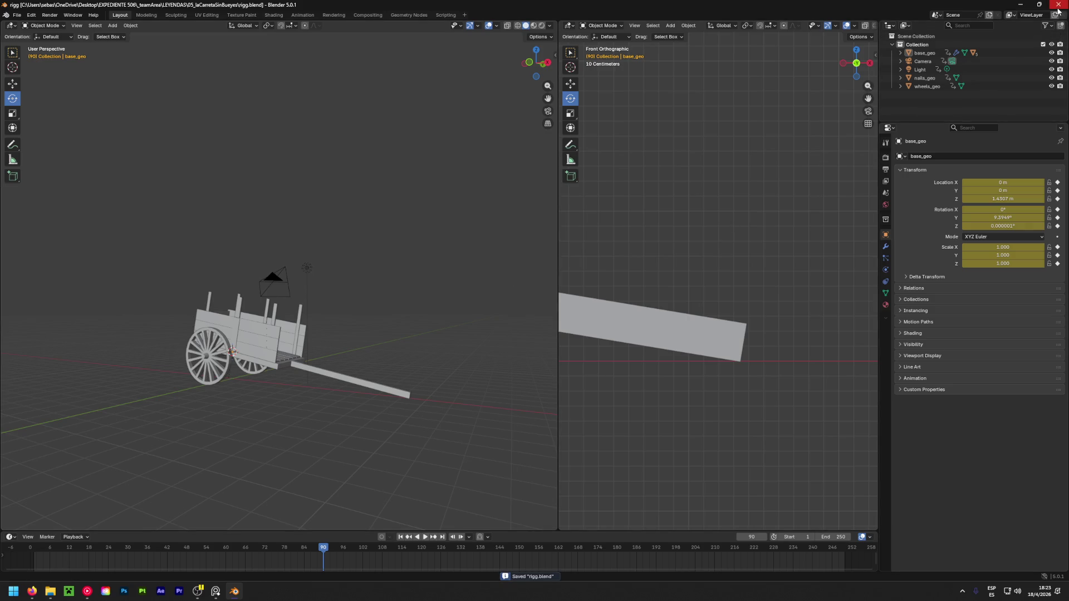
Close Blender, then set cinematic Freeze Transformation.blend to frame 1
left_click(1058, 6)
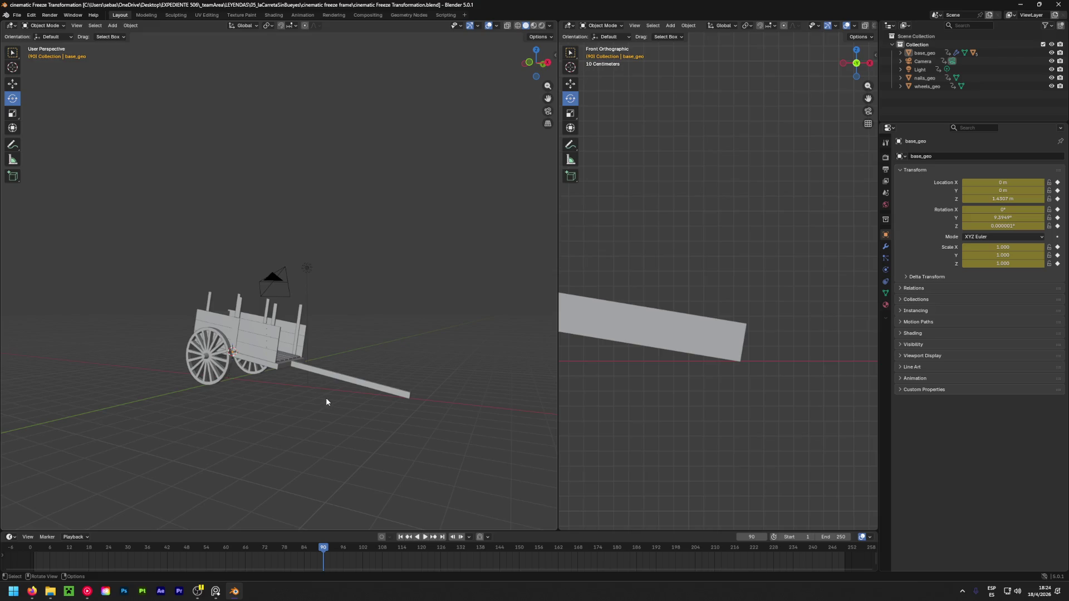
mouse_move(326, 401)
middle_mouse_down()
mouse_move(276, 424)
mouse_move(272, 406)
mouse_move(325, 402)
middle_mouse_up()
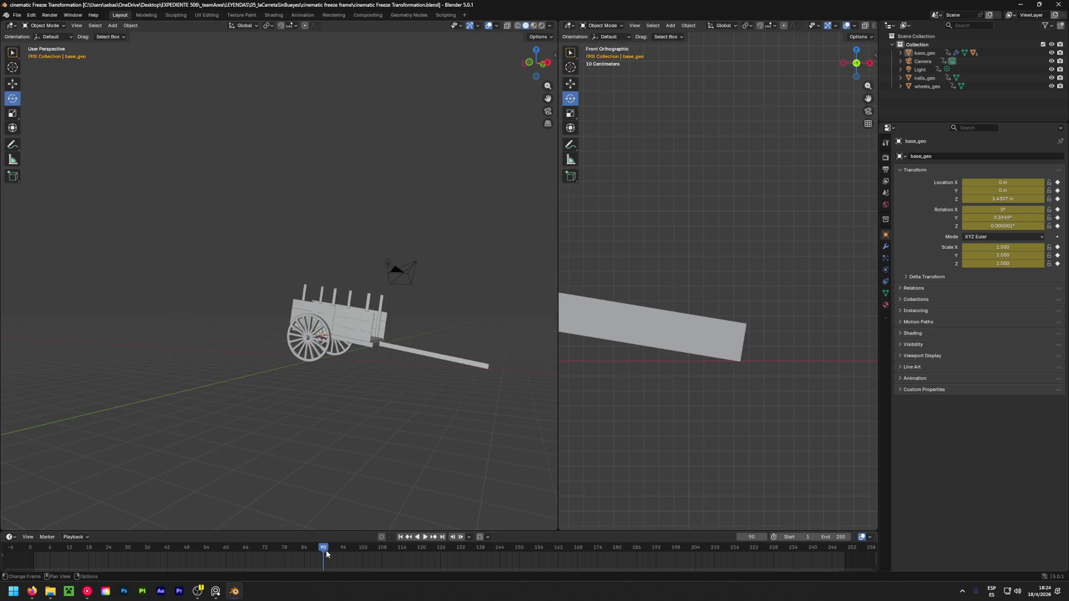
left_click_drag(324, 552, 38, 560)
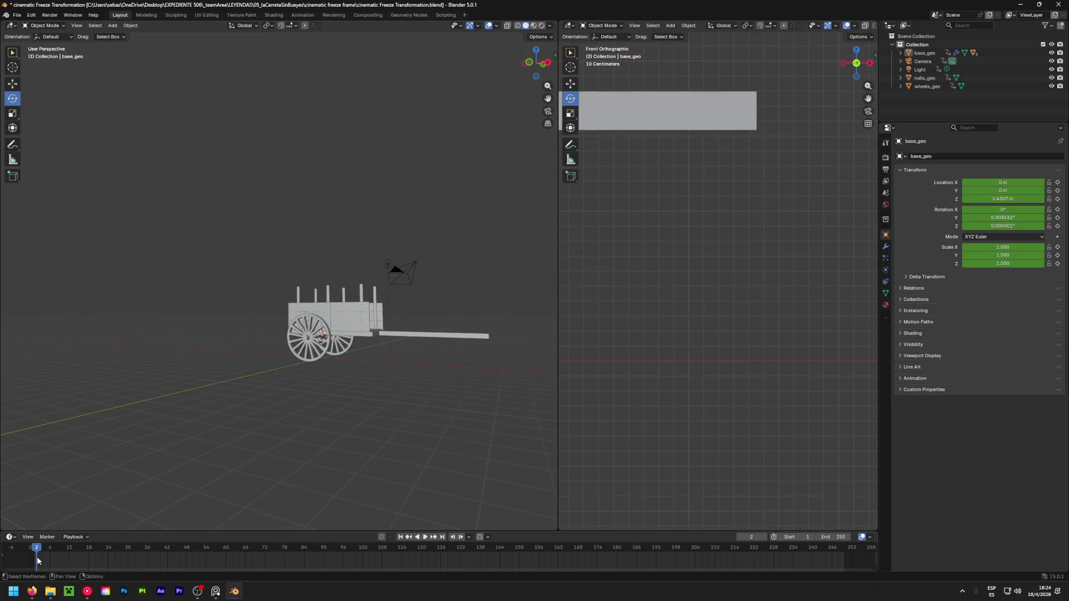
left_click_drag(34, 552, 25, 553)
Delete every object's frame-1 keyframes and move the frame-90 keyframes to frame 1
key("a")
key("Delete")
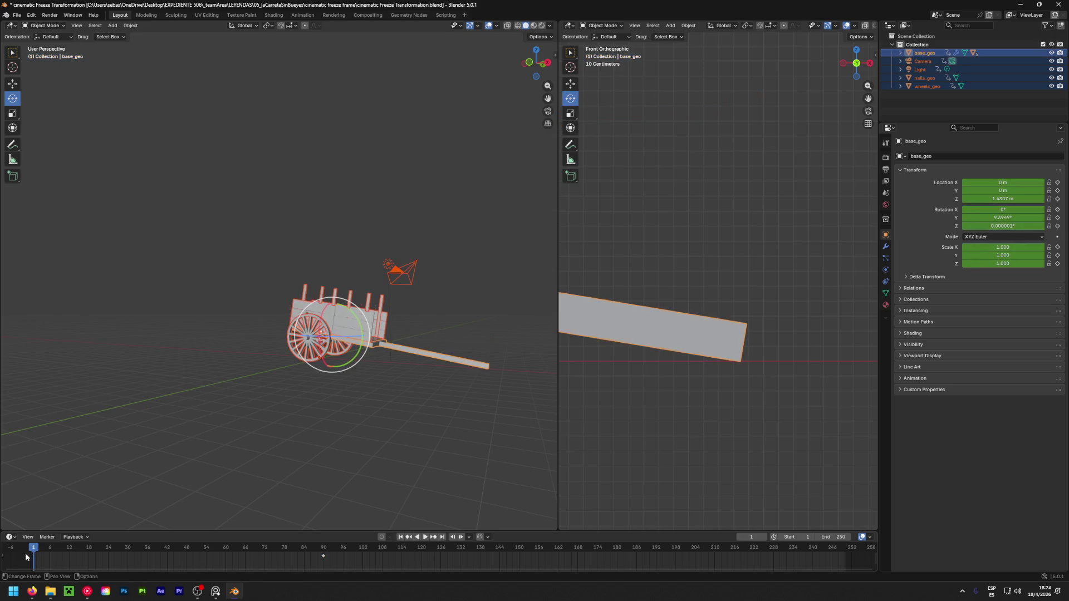
left_click(323, 556)
left_click_drag(324, 558, 34, 560)
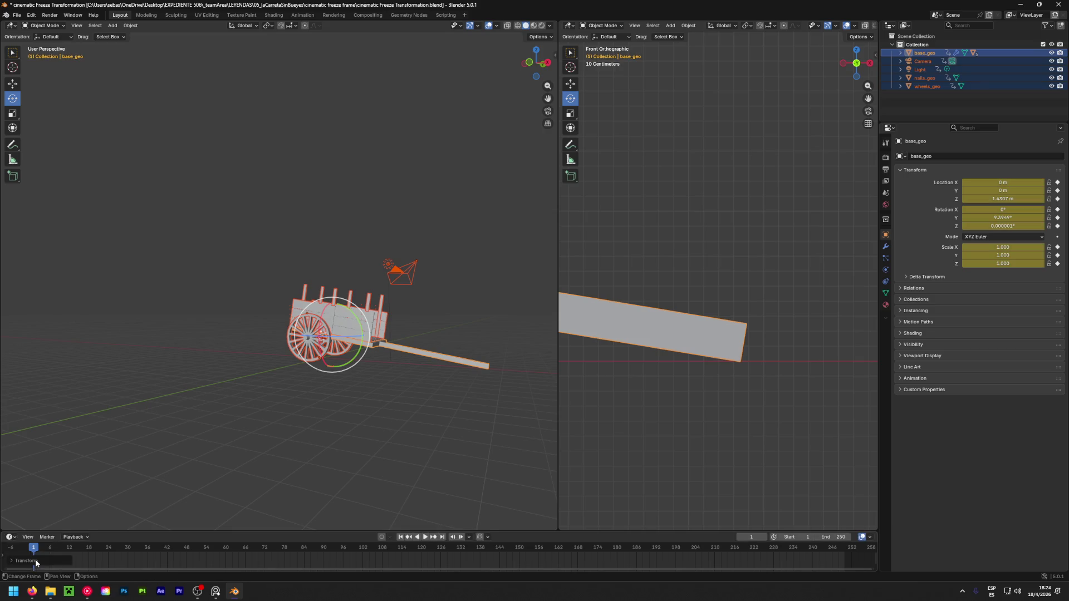
left_click(272, 395)
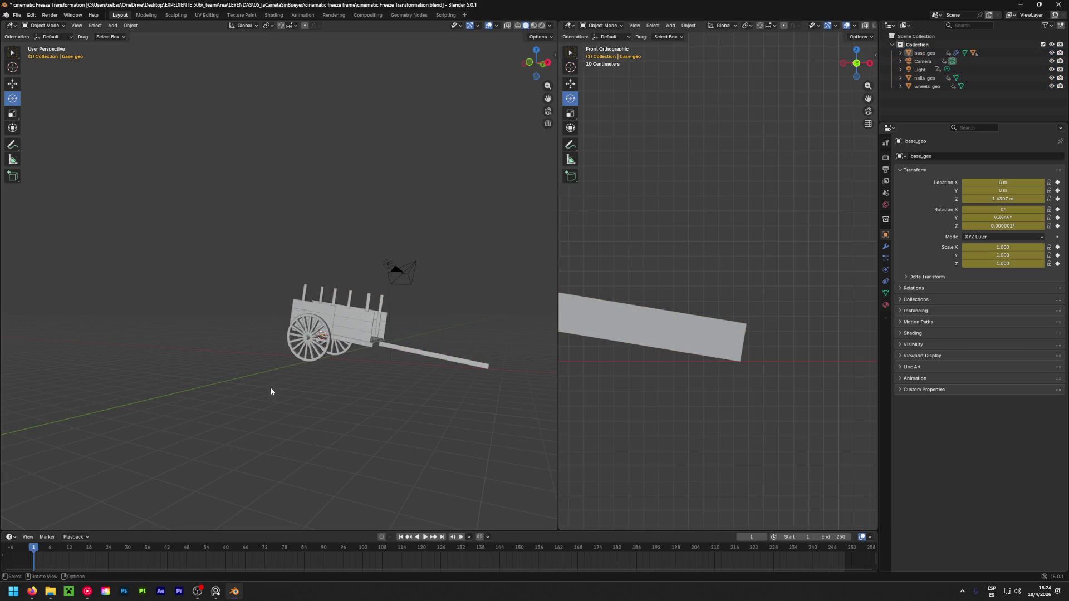
key("a")
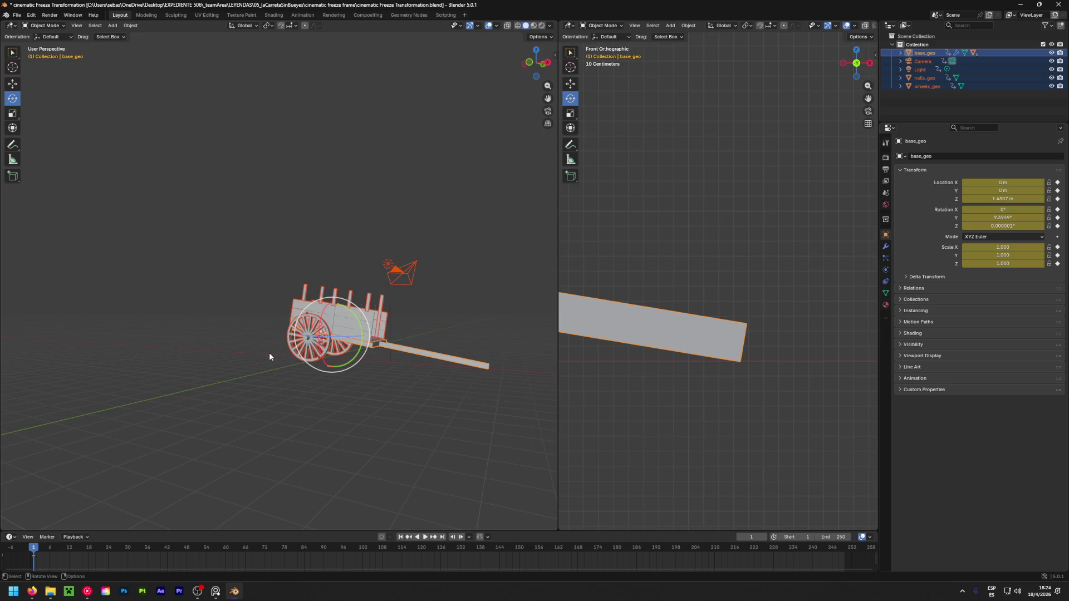
Apply all transforms to every selected cart object
key("shift+a")
key("ctrl+a")
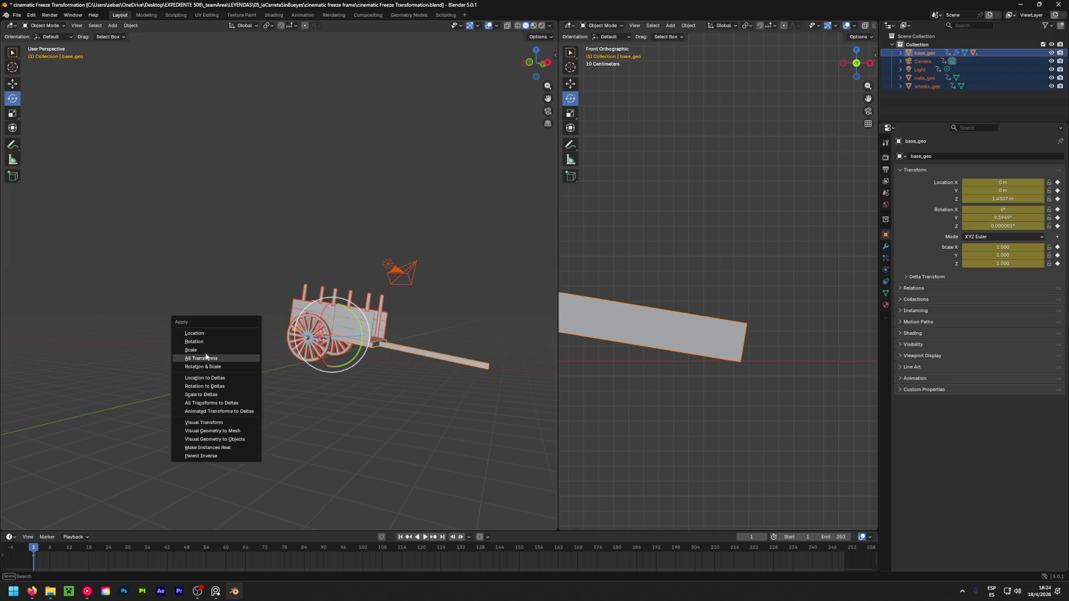
left_click(222, 358)
middle_click_drag(223, 412, 337, 416)
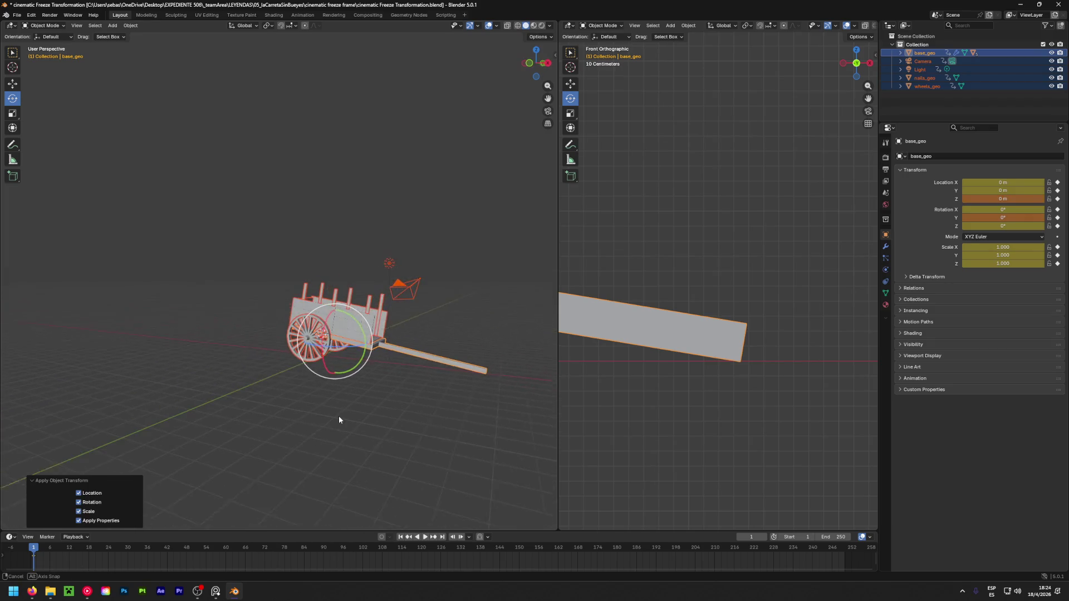
left_click(115, 393)
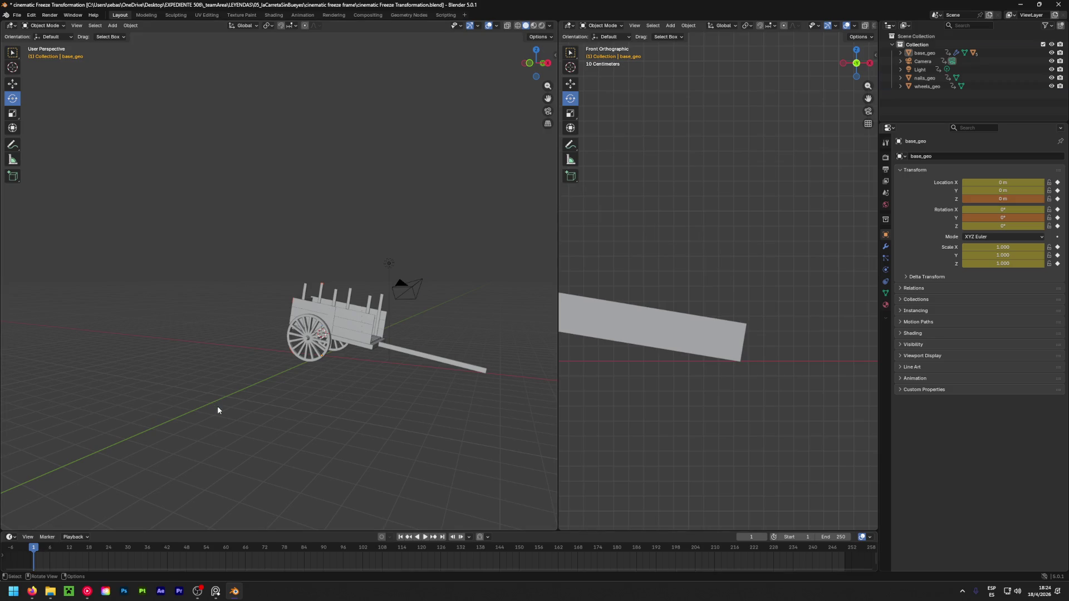
Delete all objects' keyframes, return to frame 1, and save the file
key("a")
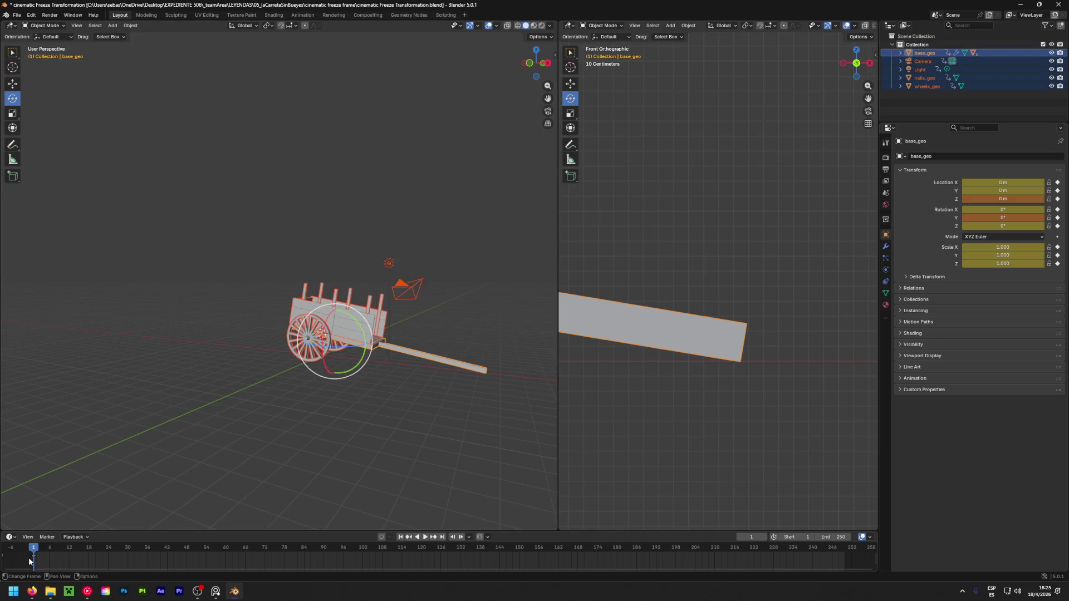
key("Delete")
mouse_move(29, 558)
left_mouse_down()
mouse_move(213, 559)
mouse_move(33, 564)
left_mouse_up()
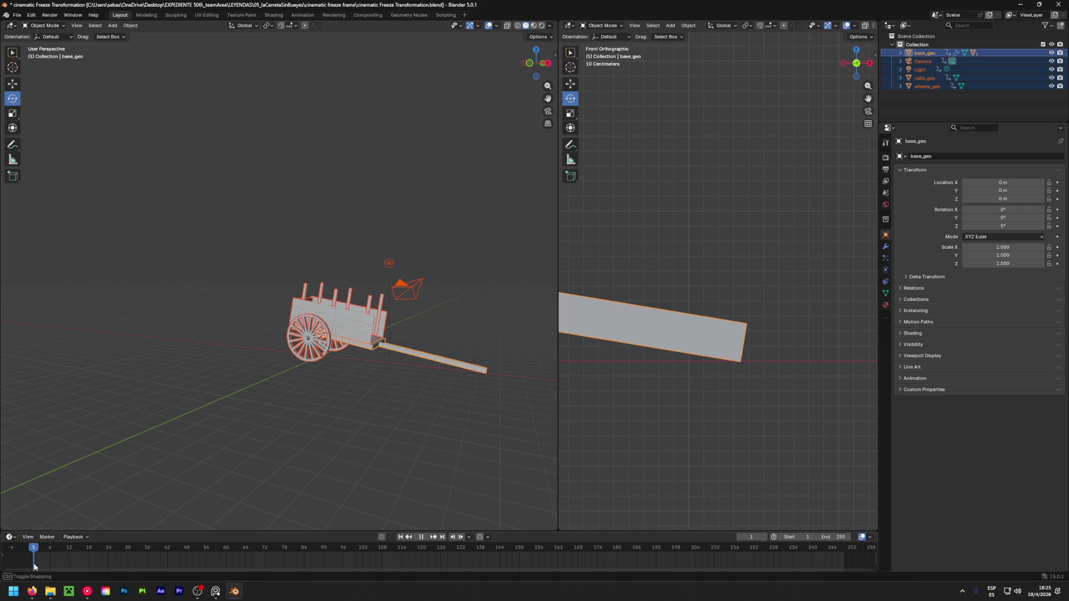
left_click(113, 416)
key("ctrl+s")
mouse_move(334, 415)
middle_mouse_down()
mouse_move(129, 432)
mouse_move(382, 401)
mouse_move(340, 392)
middle_mouse_up()
scroll(640, 348, "down", 8)
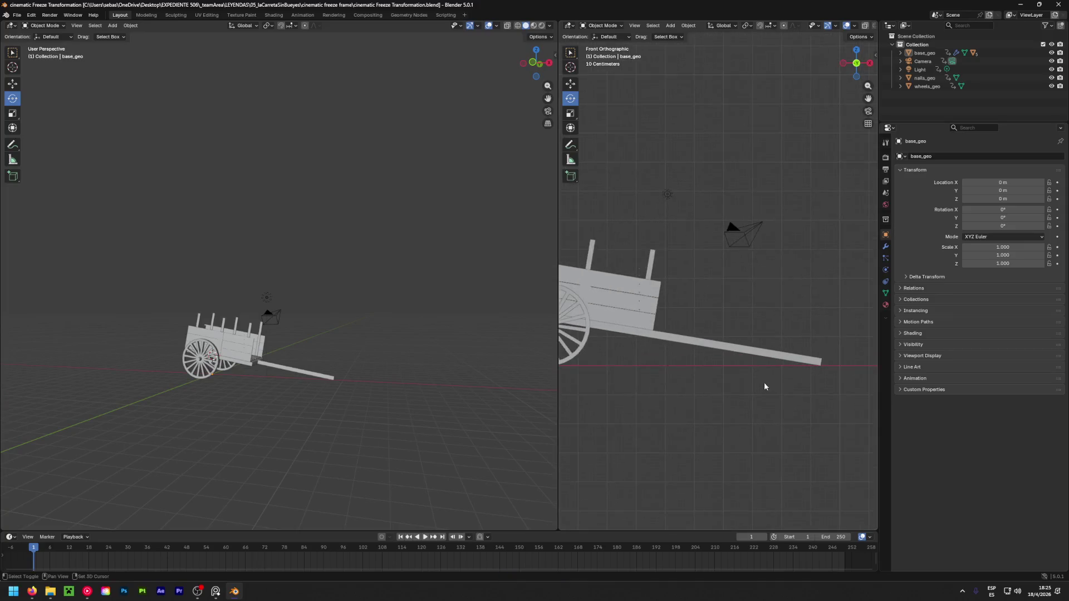
Snap the 3D cursor to the world origin and save the file
middle_click_drag(610, 382, 692, 402, "shift")
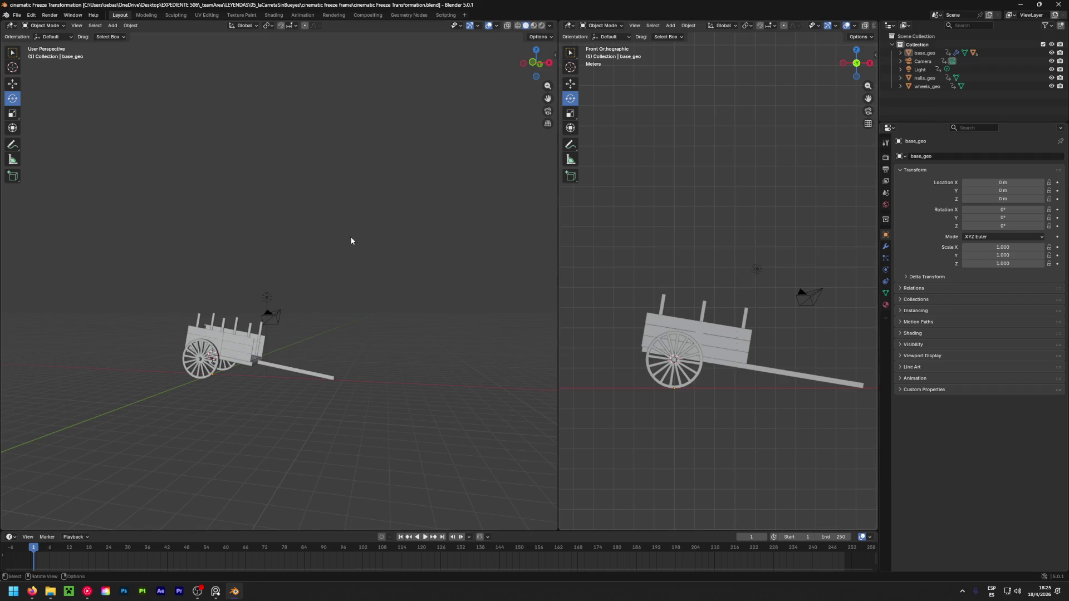
middle_click_drag(352, 239, 214, 265)
key("shift+s")
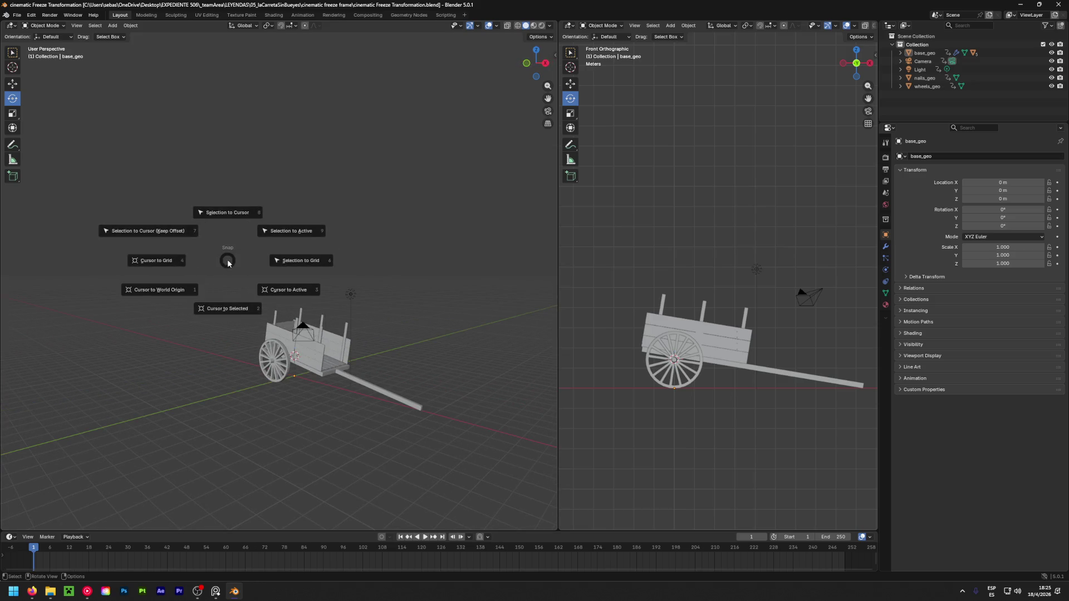
left_click(193, 293)
key("ctrl+s")
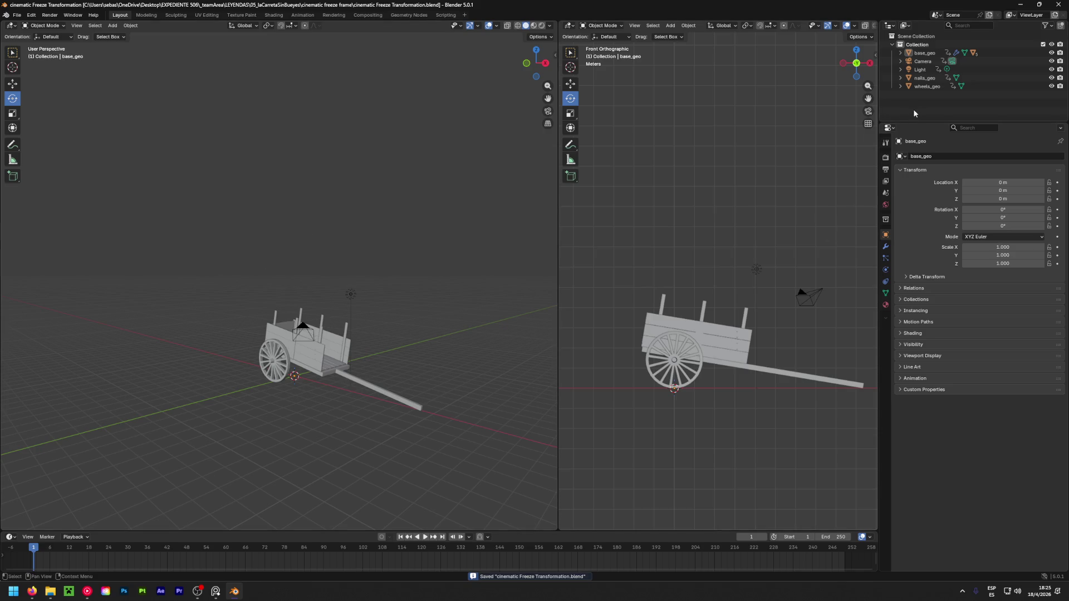
Toggle nails_geo visibility, frame the cart body, and undo to restore the keyframes
left_click(1052, 78)
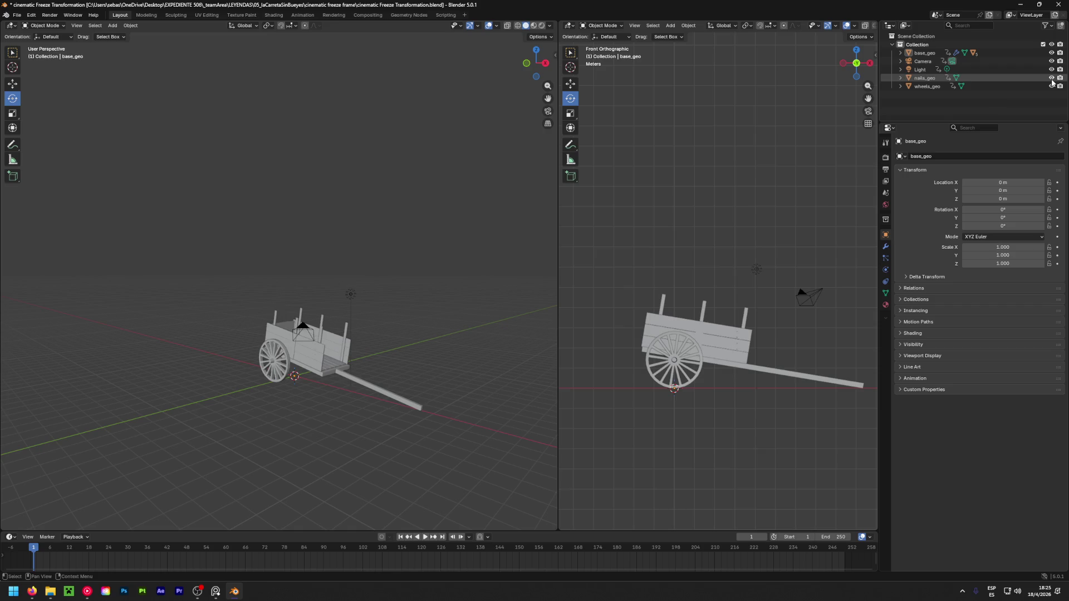
key("KP_Decimal")
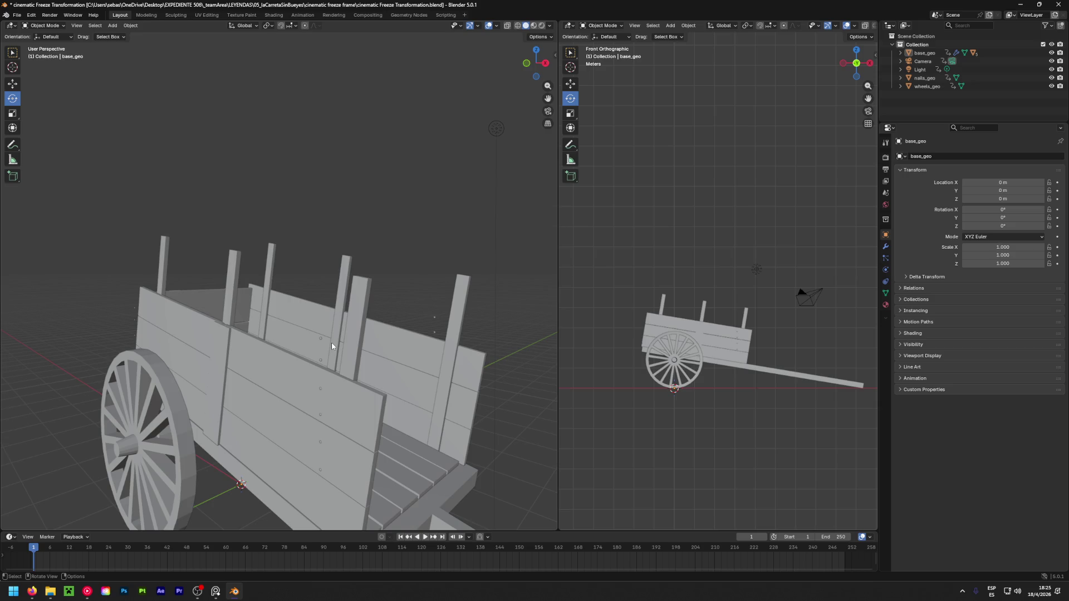
key("ctrl+z")
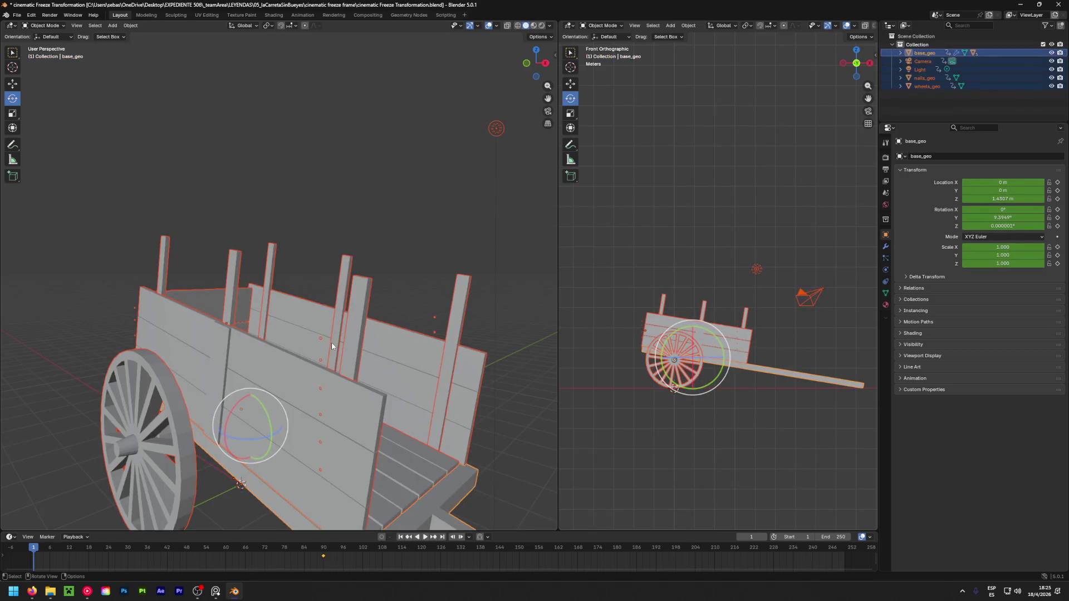
Play and scrub the animation from level at frame 1 to tilted at 90
scroll(332, 342, "down", 3)
mouse_move(310, 375)
middle_mouse_down()
mouse_move(298, 429)
mouse_move(288, 378)
mouse_move(150, 432)
middle_mouse_up()
key("space")
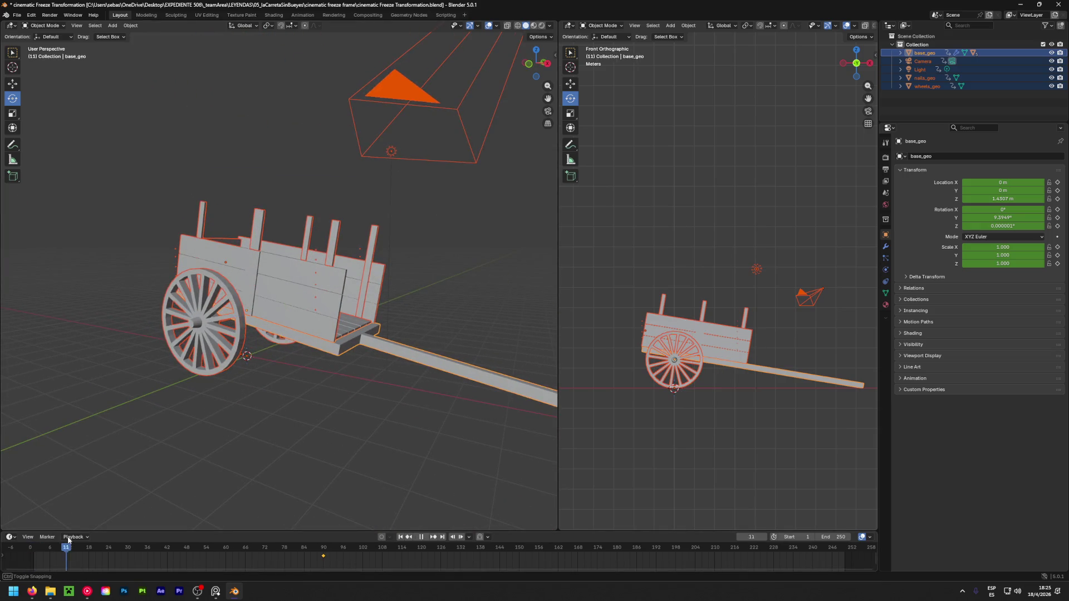
mouse_move(183, 542)
left_mouse_down()
mouse_move(323, 553)
mouse_move(40, 558)
left_mouse_up()
key("Escape")
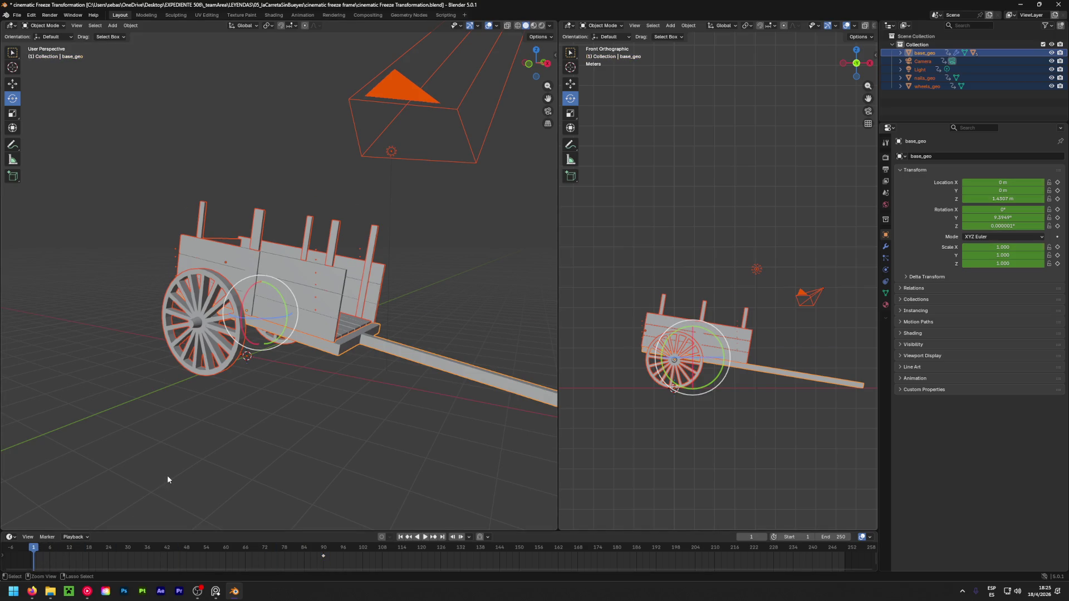
mouse_move(32, 555)
left_mouse_down()
mouse_move(269, 551)
mouse_move(33, 551)
left_mouse_up()
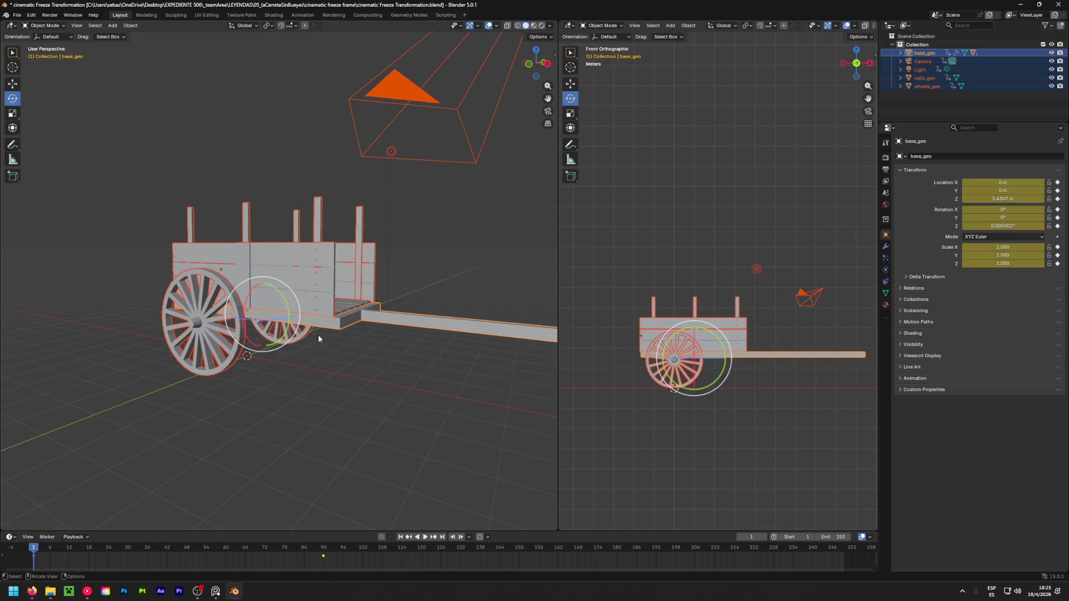
Deselect everything and select nails_geo
left_click(453, 253)
scroll(316, 260, "up", 5)
left_click(317, 260)
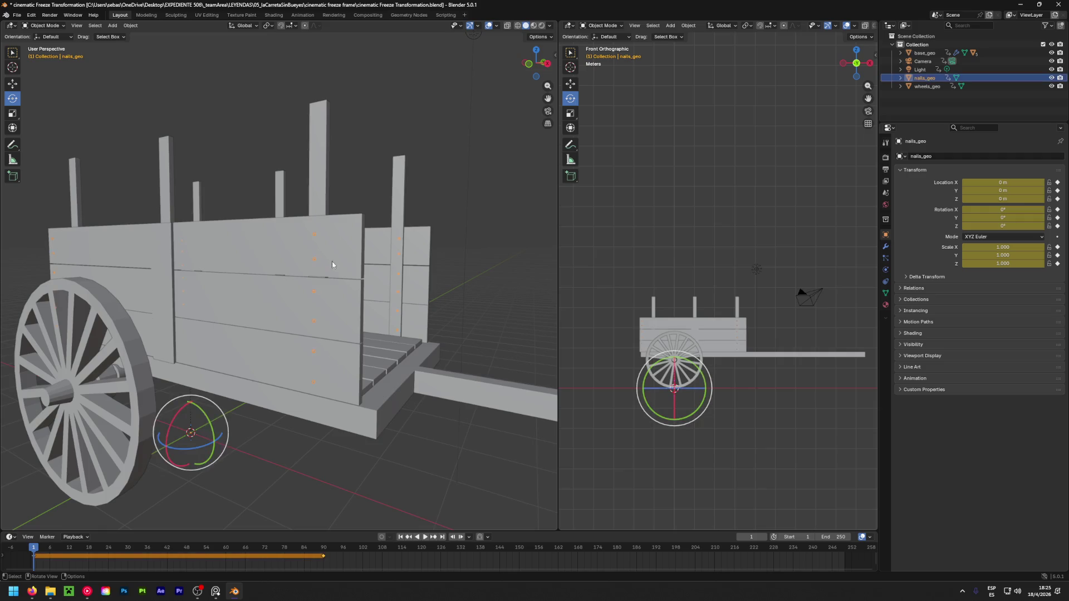
Parent nails_geo to lateralsCage_geo with Object parenting
left_click(343, 258, "shift")
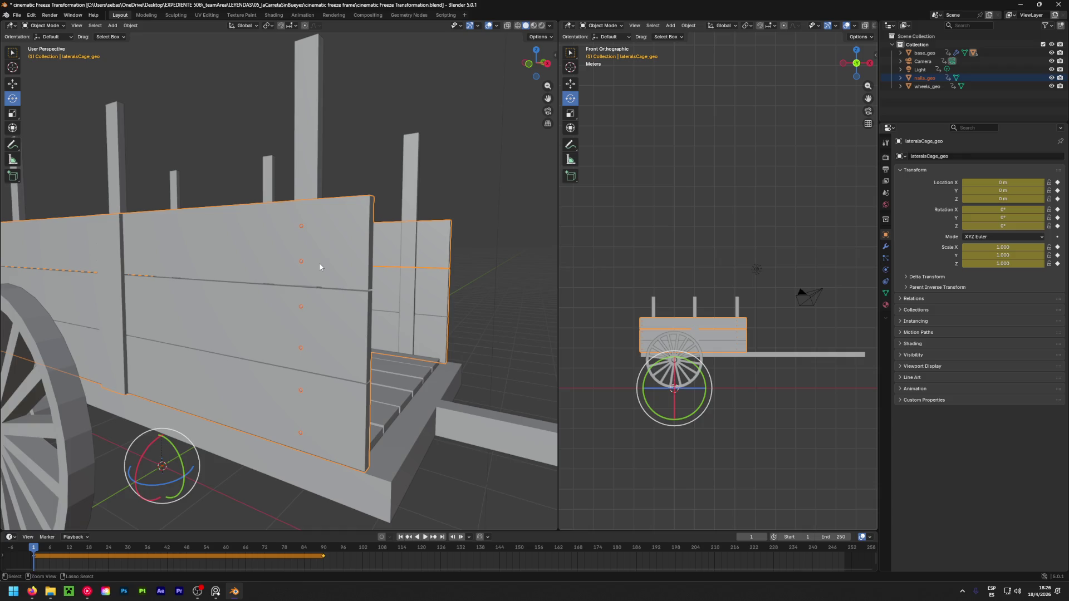
key("ctrl+p")
left_click(321, 266)
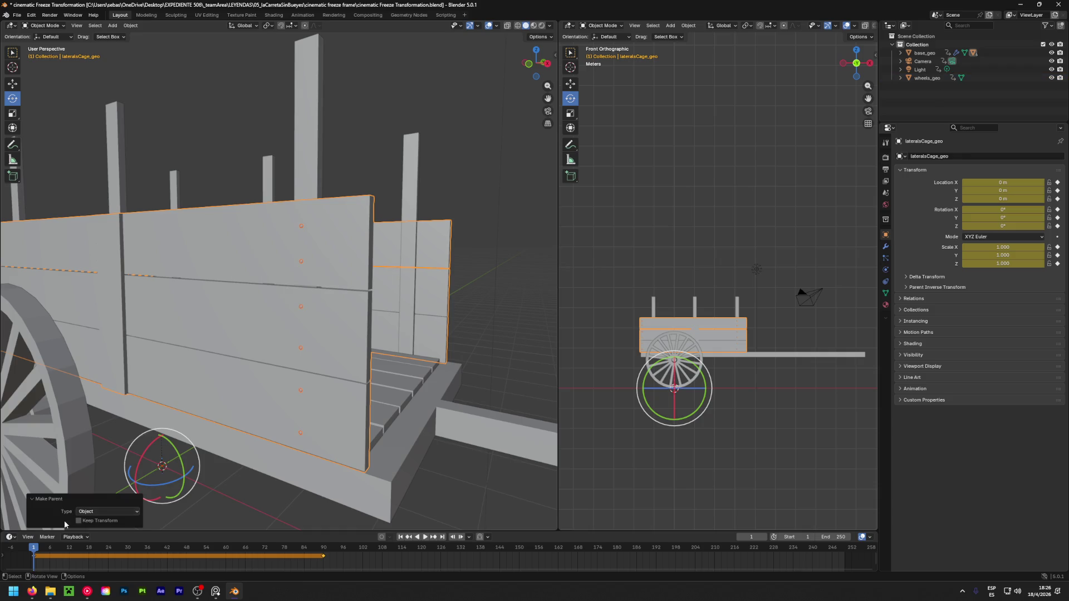
Play and scrub to frame 90 to confirm the nails follow the side cage
key("space")
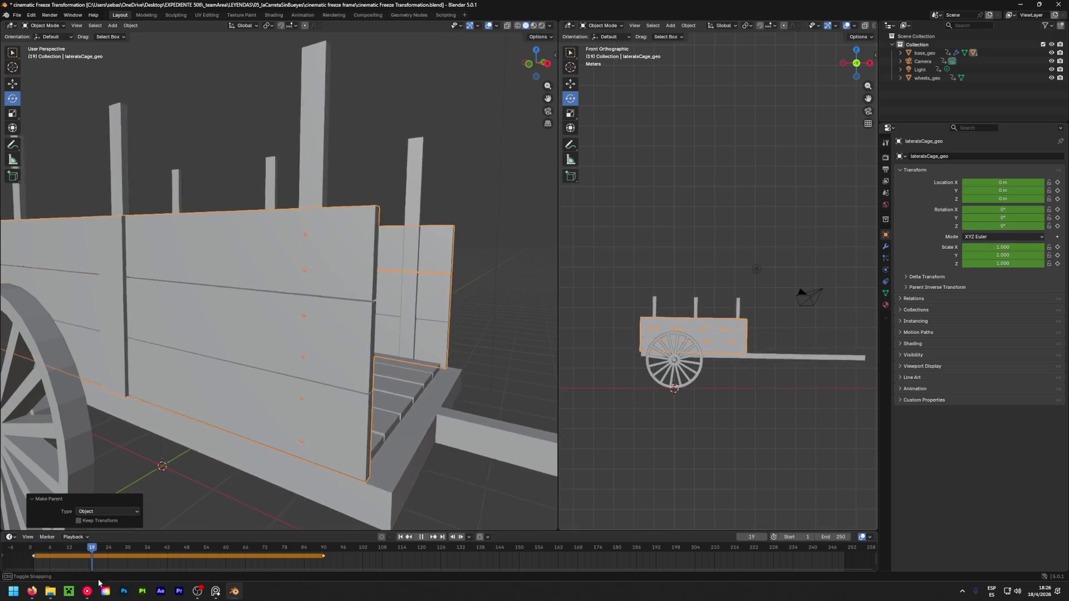
left_click_drag(155, 563, 323, 563)
key("space")
mouse_move(300, 390)
middle_mouse_down()
mouse_move(364, 409)
mouse_move(342, 370)
mouse_move(384, 372)
middle_mouse_up()
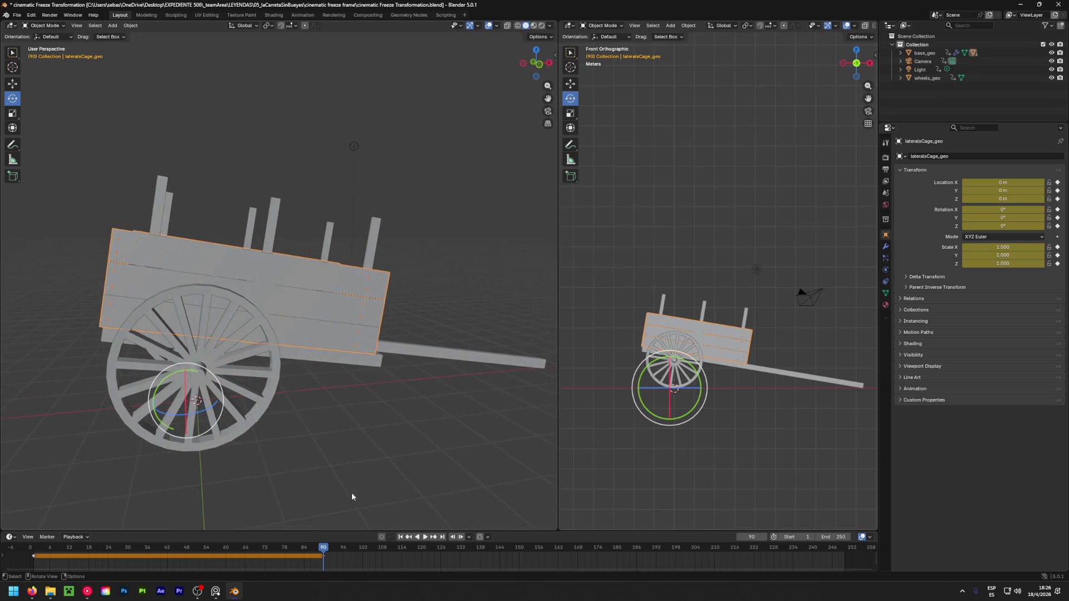
mouse_move(323, 548)
left_mouse_down()
mouse_move(154, 530)
mouse_move(325, 548)
left_mouse_up()
middle_click_drag(390, 390, 348, 412)
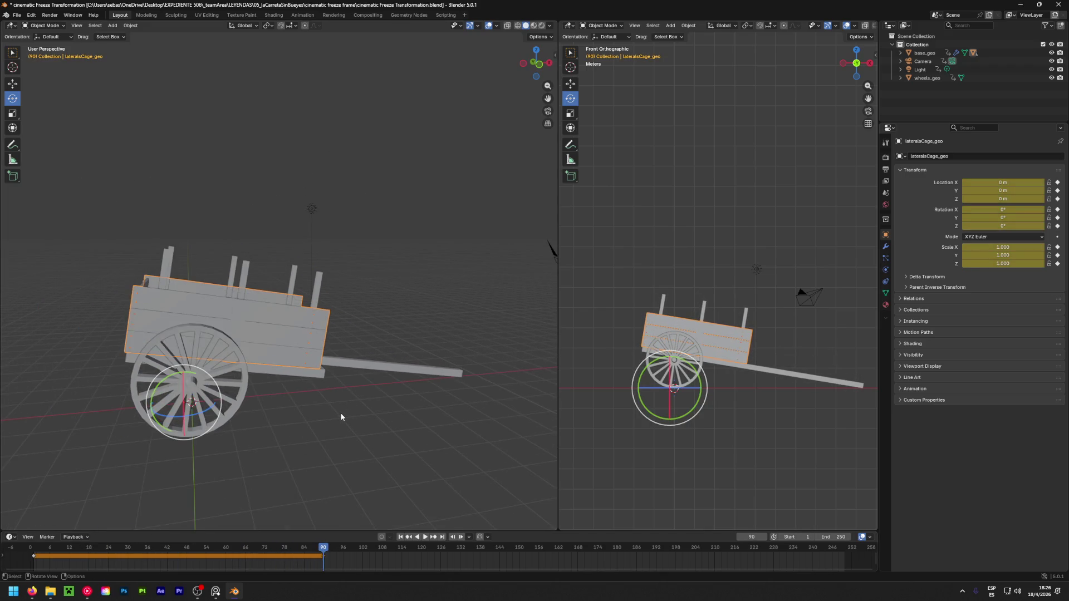
Save the file and apply all transforms to every cart object
left_click(341, 417)
key("ctrl+s")
key("ctrl+a")
key("Escape")
key("a")
key("ctrl+a")
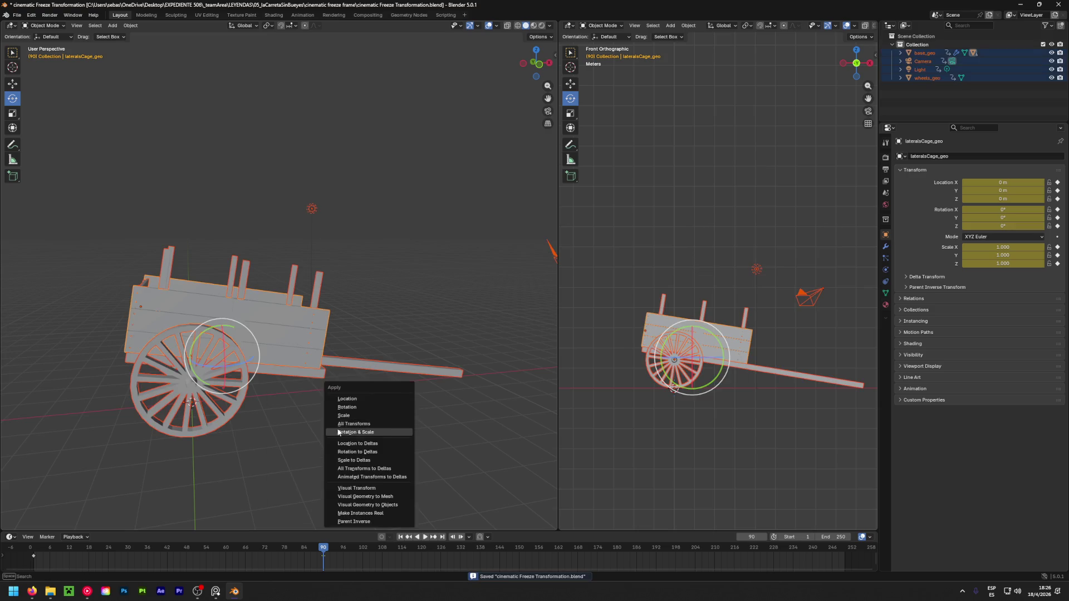
left_click(355, 424)
mouse_move(366, 431)
middle_mouse_down()
mouse_move(232, 432)
mouse_move(541, 413)
mouse_move(239, 406)
mouse_move(437, 418)
mouse_move(29, 422)
mouse_move(377, 411)
mouse_move(144, 397)
mouse_move(285, 429)
mouse_move(299, 403)
mouse_move(136, 420)
mouse_move(179, 393)
mouse_move(174, 416)
middle_mouse_up()
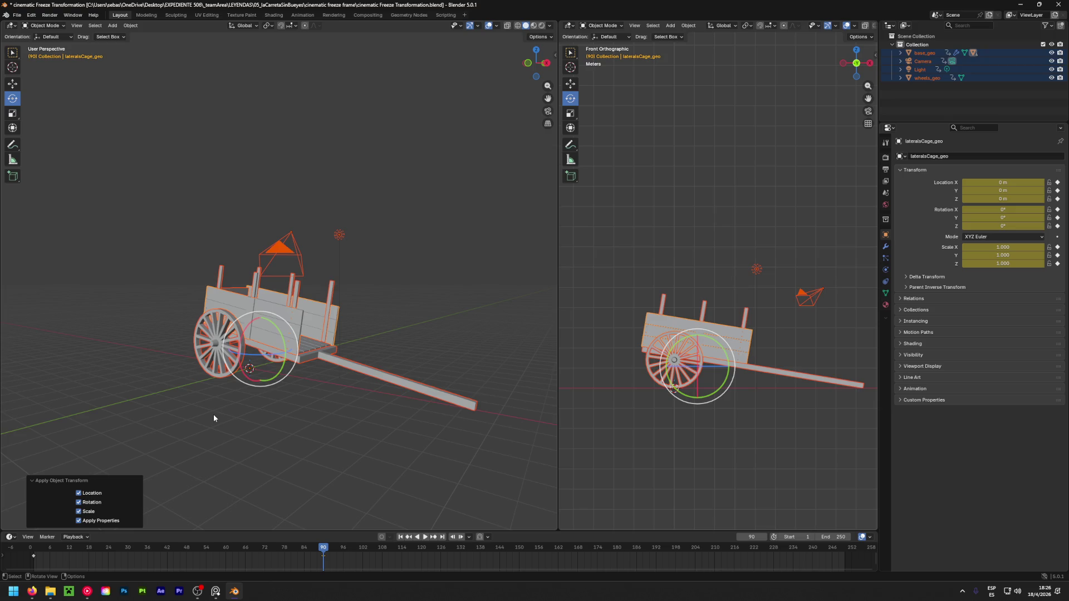
Delete the frame-0 keyframe and select the frame-90 keyframe
mouse_move(169, 549)
left_mouse_down()
mouse_move(44, 553)
mouse_move(325, 553)
mouse_move(81, 553)
left_mouse_up()
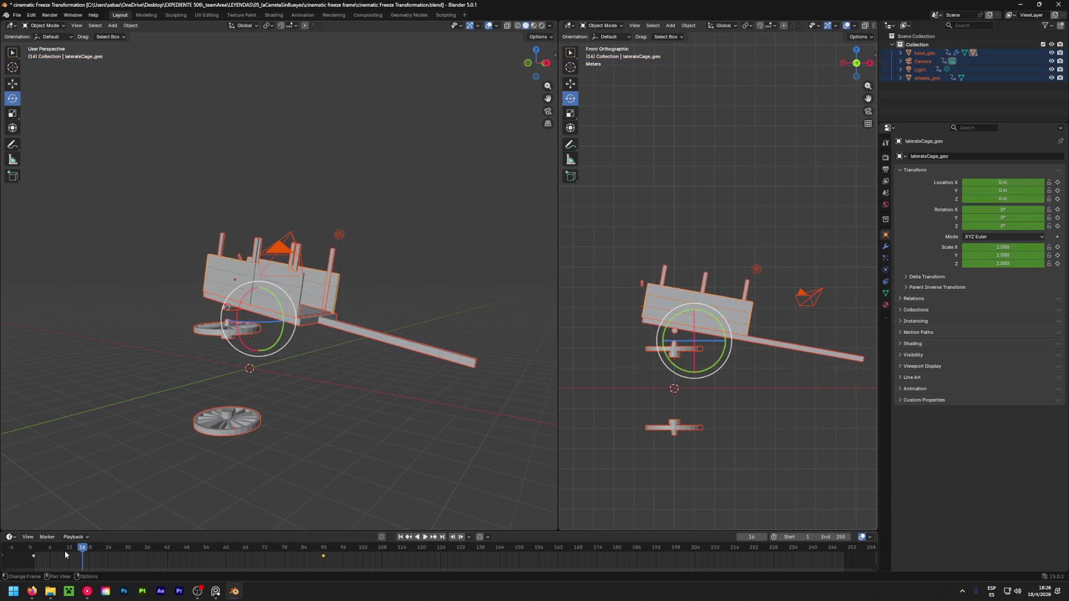
left_click(33, 556)
key("Delete")
left_click_drag(80, 550, 323, 550)
left_click(323, 556)
Shift the frame-90 keyframe earlier and scrub the animation to check the poses
key("g")
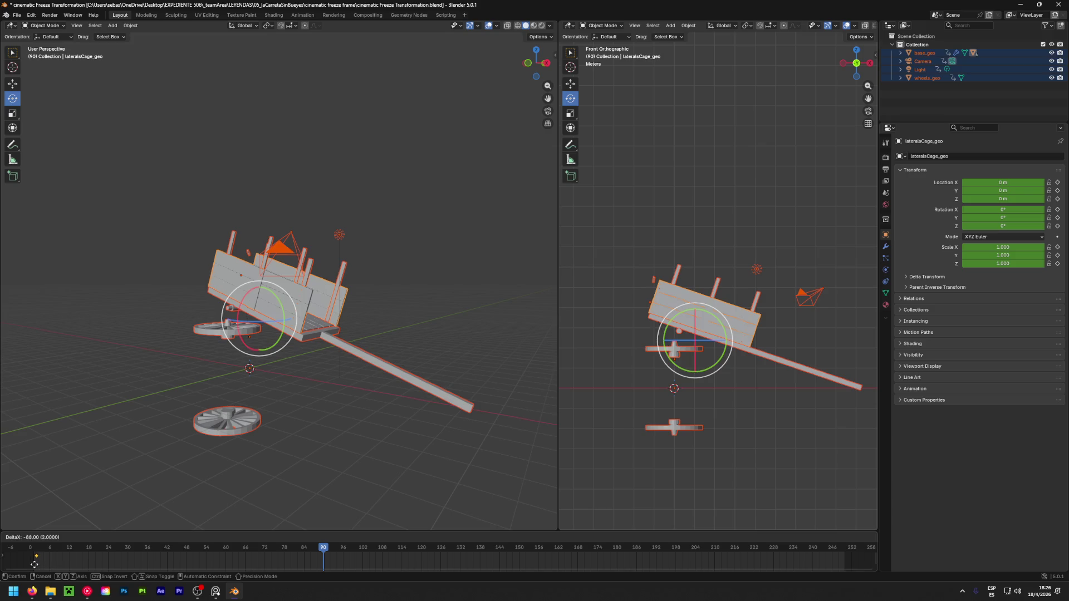
left_click(35, 564)
left_click_drag(323, 549, 34, 554)
key("Up")
key("ctrl+z")
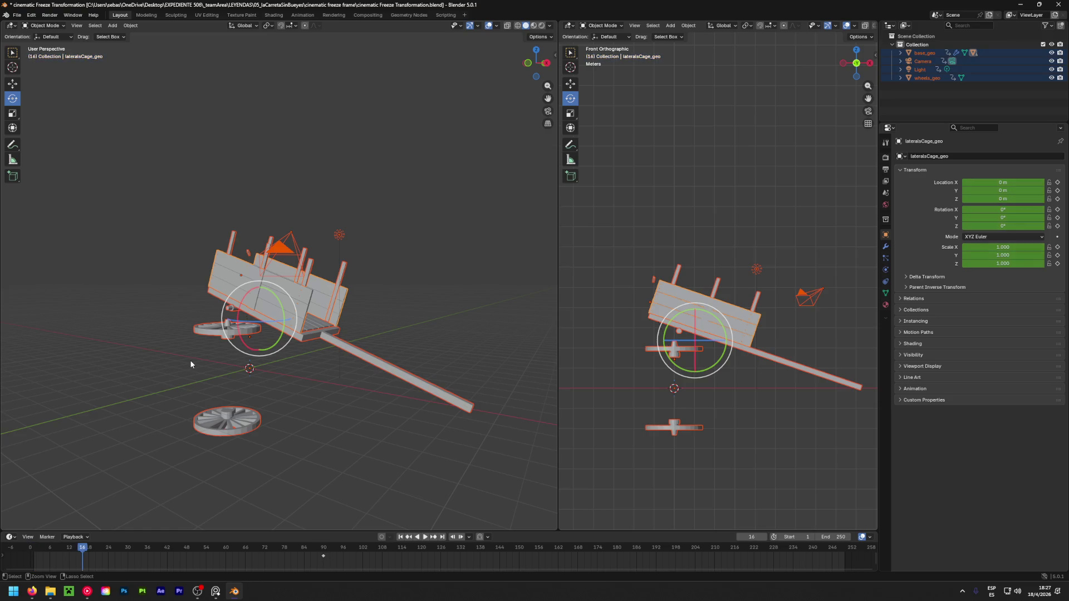
Test rotating the wheels around X, undo it, and return to the frame-90 pose
mouse_move(192, 370)
middle_mouse_down()
mouse_move(369, 429)
mouse_move(213, 343)
middle_mouse_up()
left_click(213, 343)
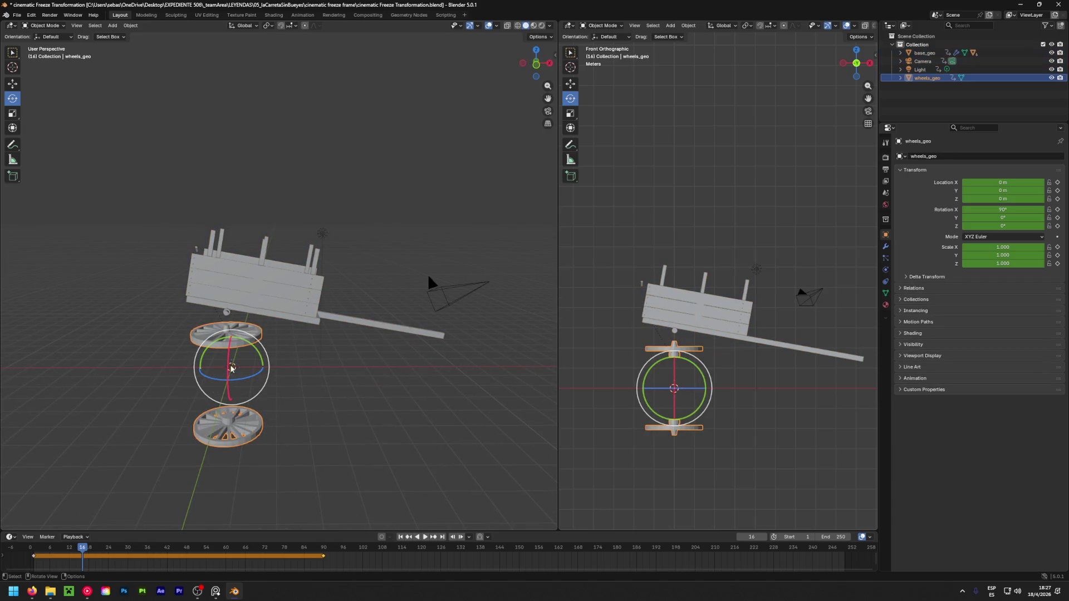
mouse_move(347, 407)
middle_mouse_down()
mouse_move(182, 410)
mouse_move(88, 396)
middle_mouse_up()
mouse_move(234, 371)
left_mouse_down()
mouse_move(255, 349)
mouse_move(277, 351)
left_mouse_up()
middle_click_drag(168, 397, 384, 366)
key("ctrl+z")
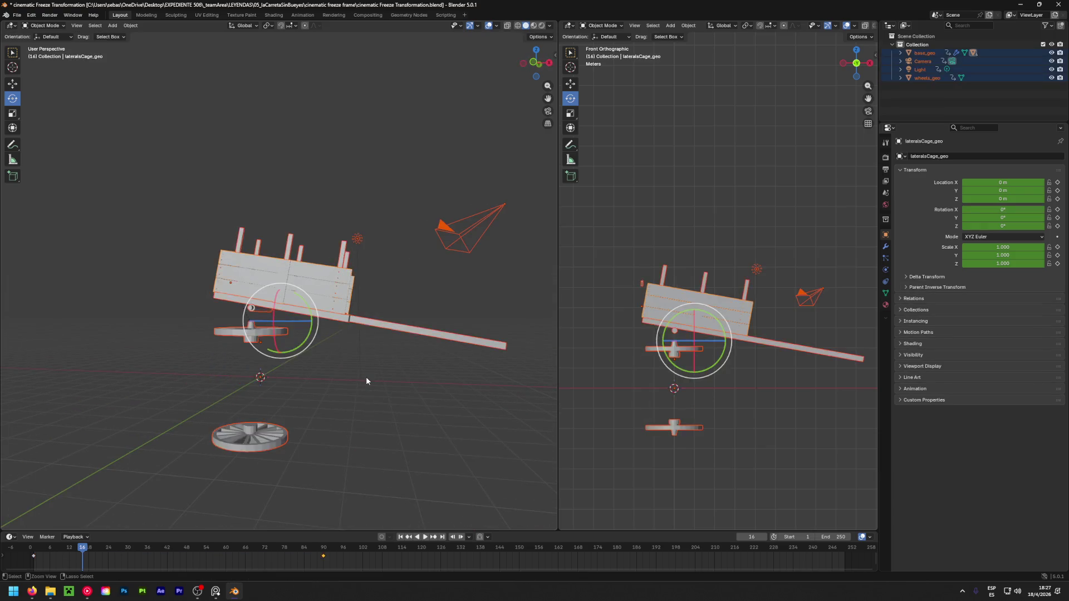
key("ctrl+z")
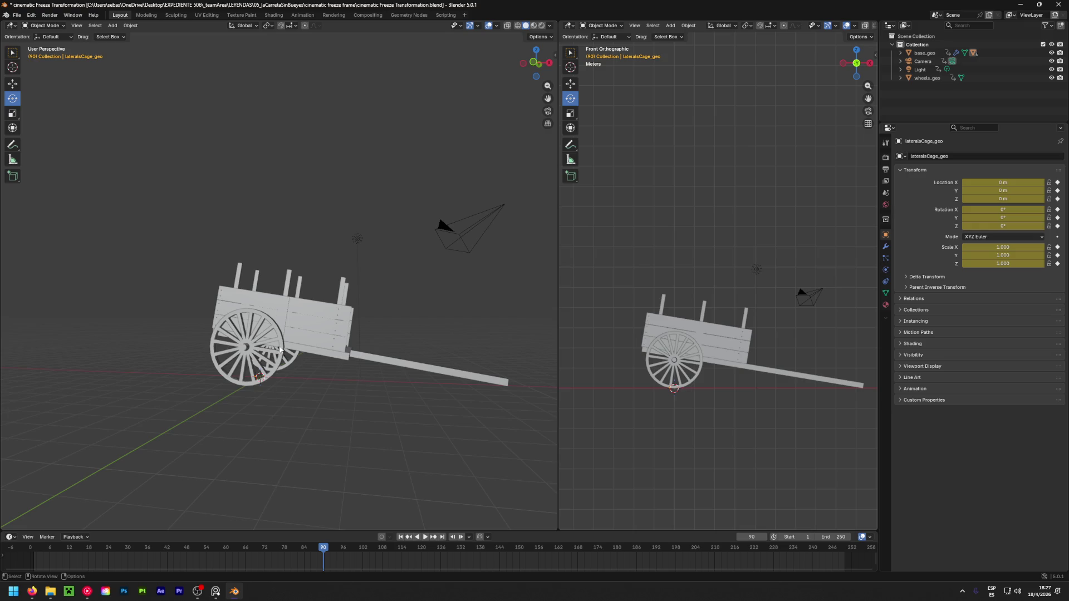
left_click(280, 349)
left_click(285, 375)
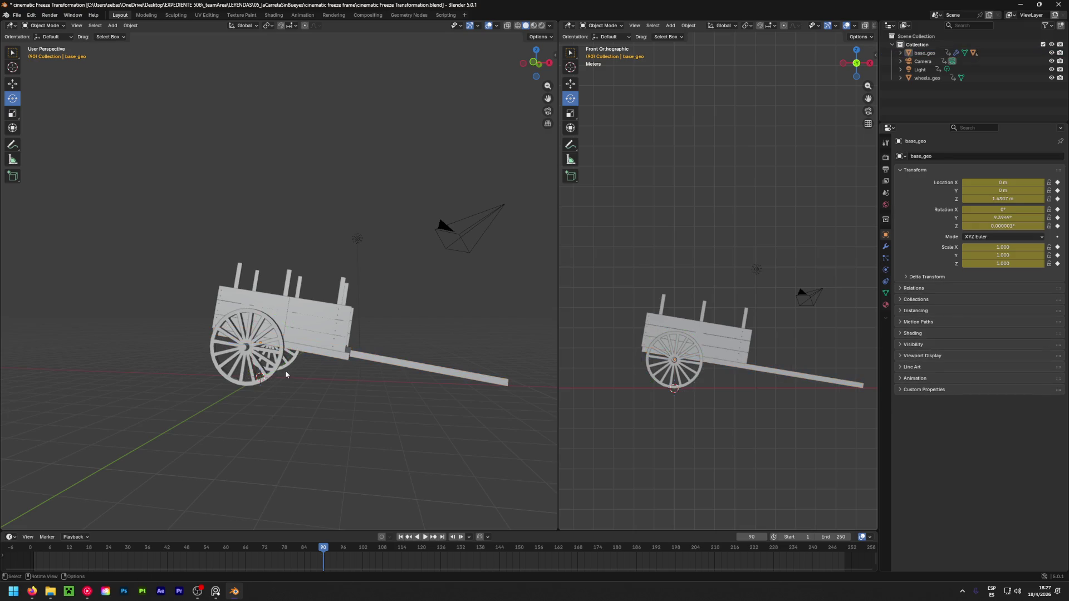
Select every object and apply all transforms
left_click(282, 370)
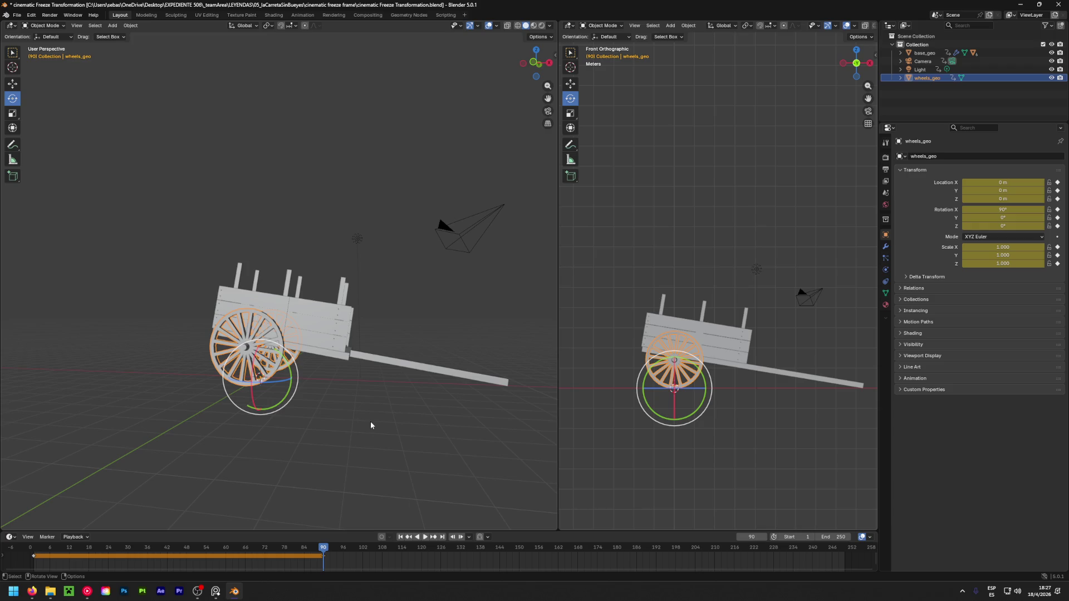
key("alt+a")
key("a")
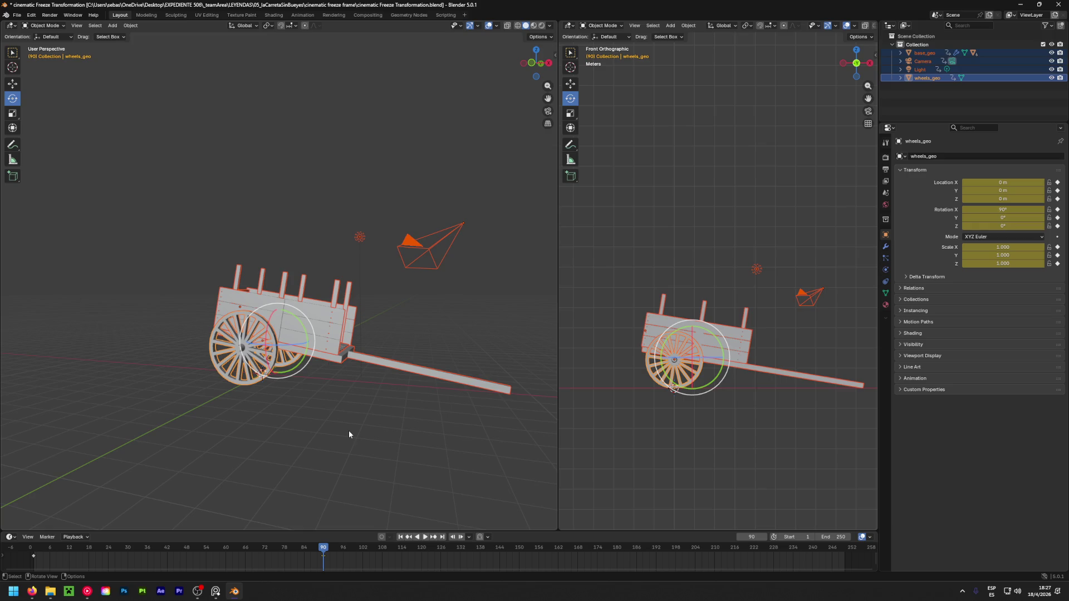
key("ctrl+a")
left_click(325, 437)
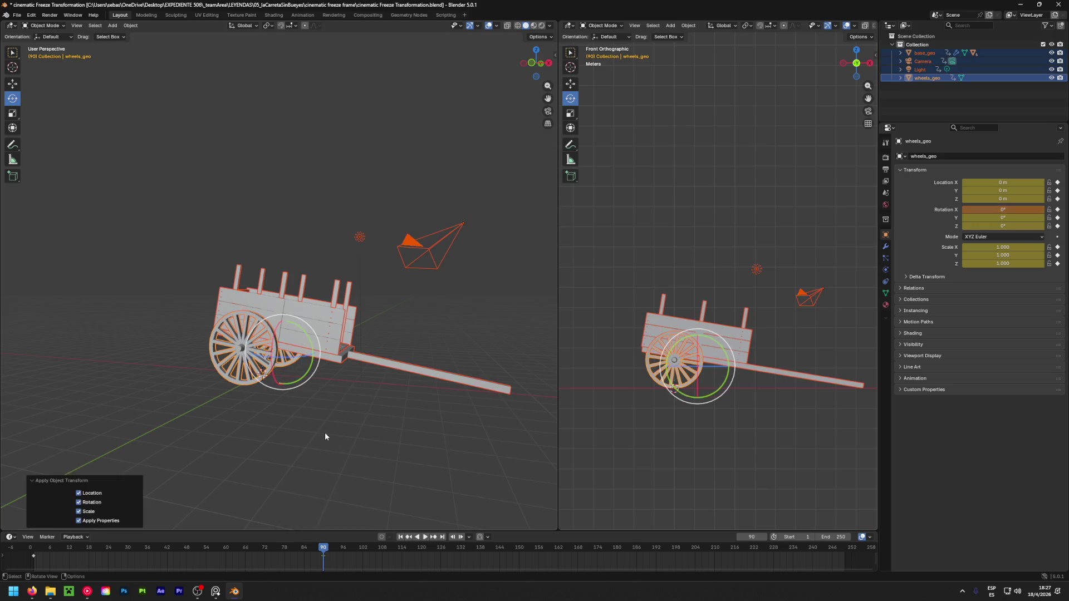
Scrub through the animation to check the poses and apply all transforms again
mouse_move(222, 451)
middle_mouse_down()
mouse_move(116, 455)
mouse_move(167, 462)
middle_mouse_up()
mouse_move(333, 552)
left_mouse_down()
mouse_move(291, 551)
mouse_move(322, 550)
mouse_move(321, 475)
left_mouse_up()
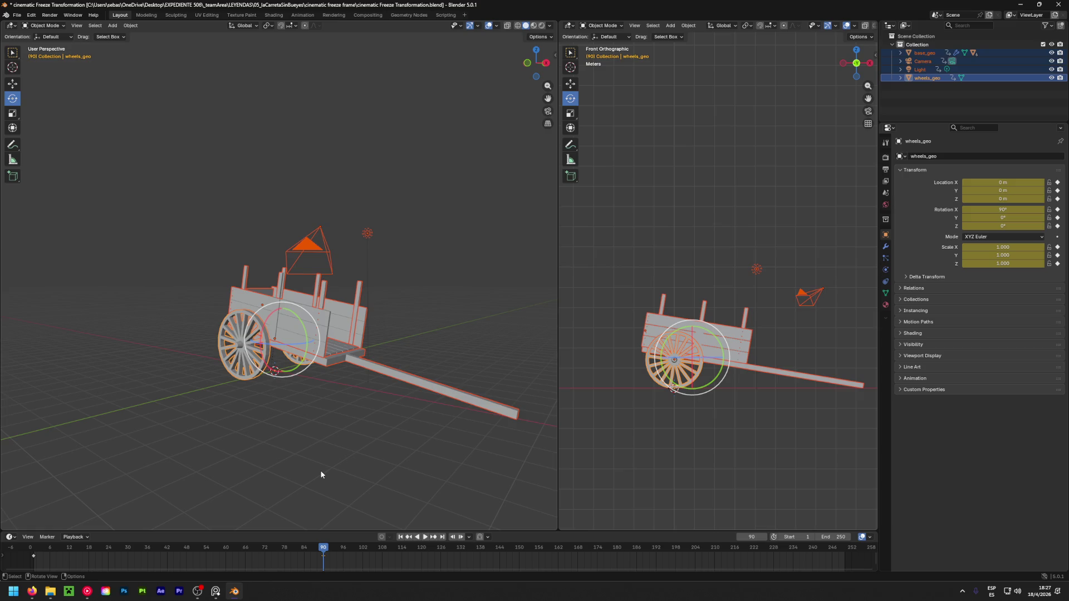
mouse_move(323, 552)
left_mouse_down()
mouse_move(108, 555)
mouse_move(323, 553)
left_mouse_up()
mouse_move(321, 552)
left_mouse_down()
mouse_move(144, 562)
mouse_move(317, 556)
mouse_move(324, 568)
left_mouse_up()
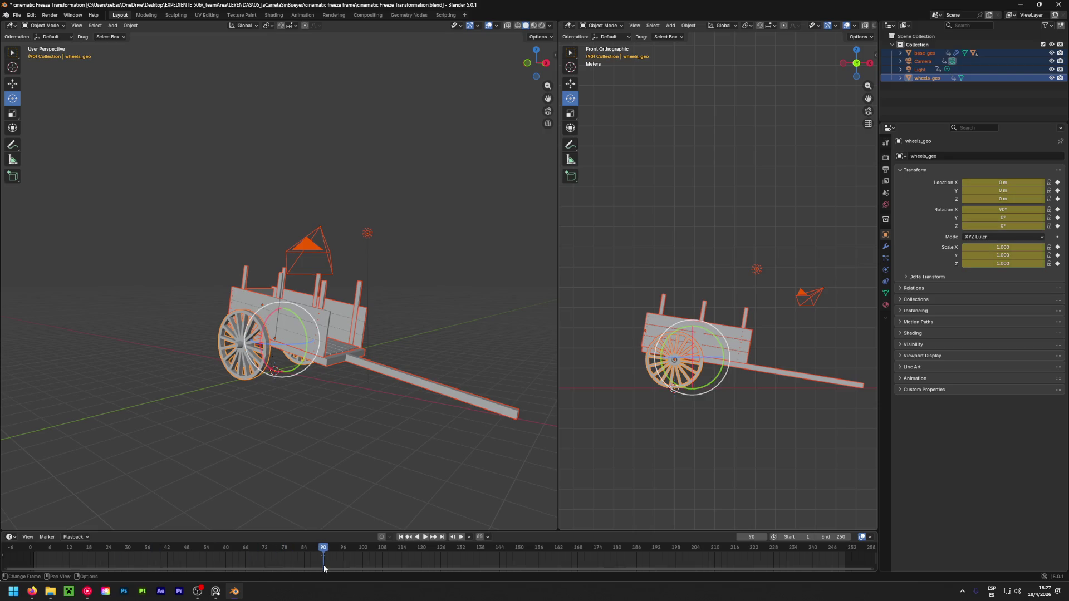
key("ctrl+a")
left_click(270, 473)
left_click_drag(316, 554, 324, 554)
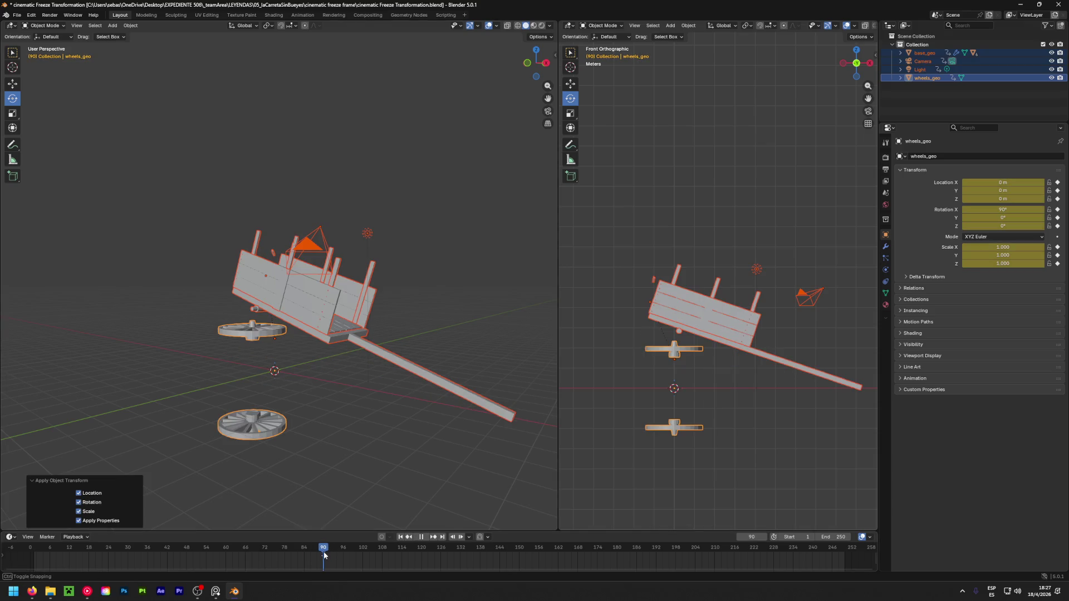
Delete every object's keyframes, return to frame 1 and deselect everything
left_click(323, 462)
mouse_move(326, 423)
middle_mouse_down()
mouse_move(227, 429)
mouse_move(212, 354)
mouse_move(184, 387)
mouse_move(377, 413)
middle_mouse_up()
key("a")
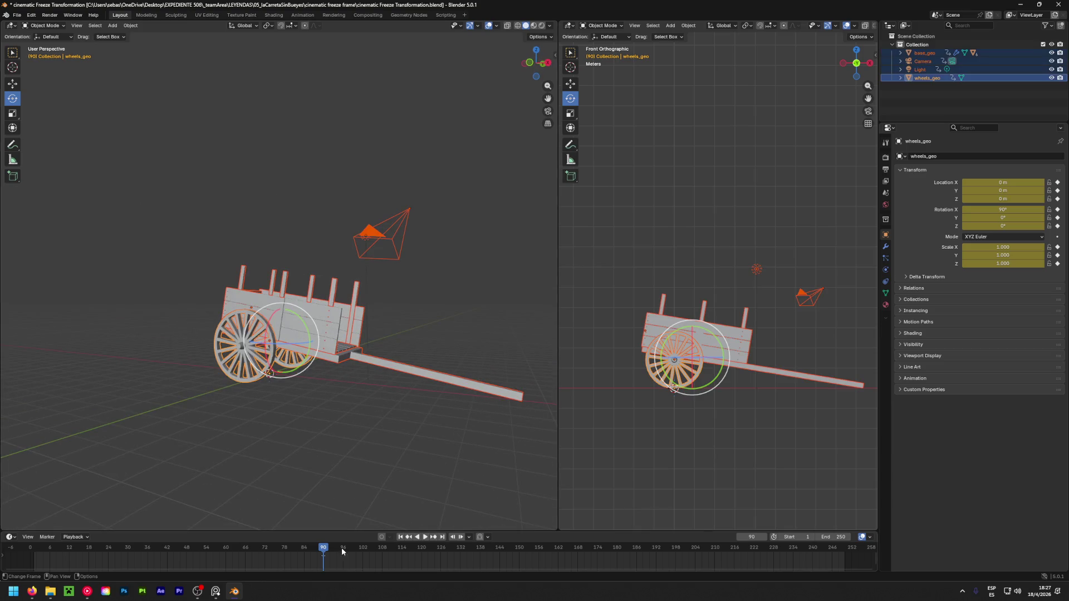
key("Delete")
left_click_drag(336, 549, 35, 556)
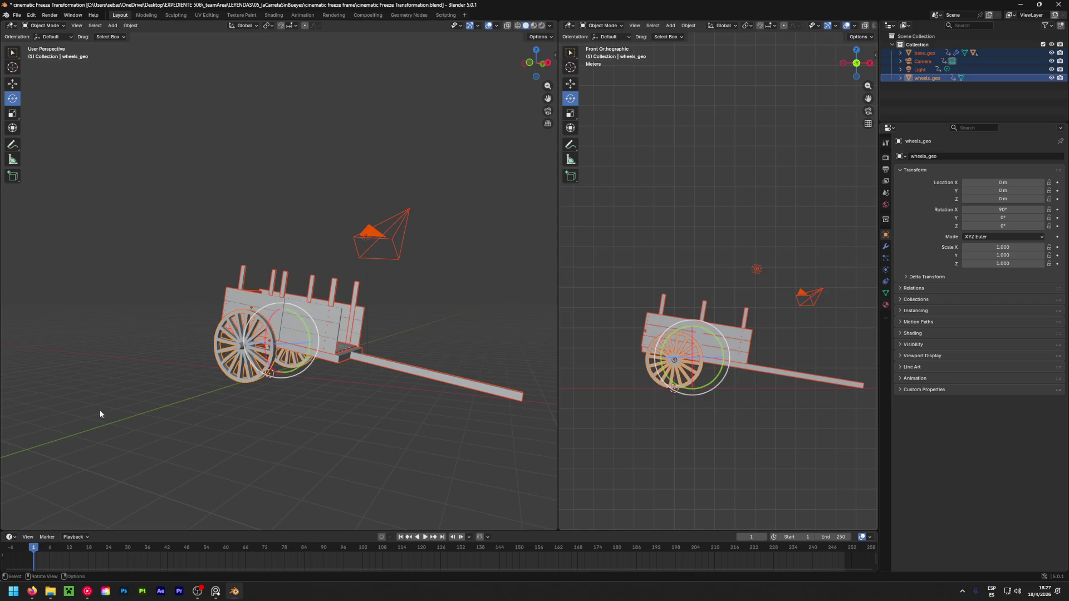
key("alt+a")
Save, then apply all transforms to every object so the wheel rotation reads 0°
key("a")
key("alt+a")
key("ctrl+s")
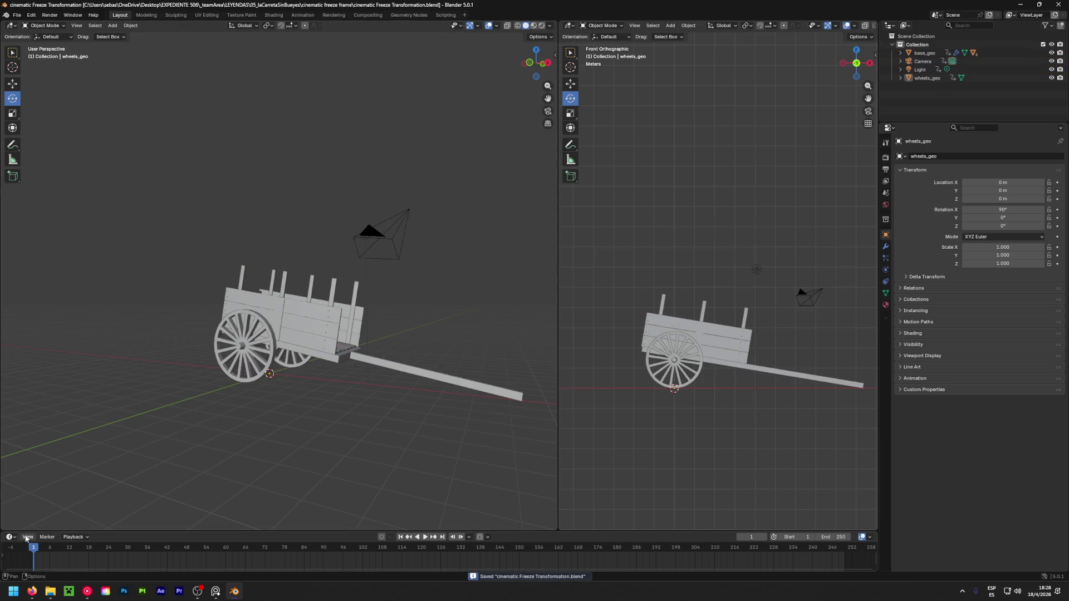
key("a")
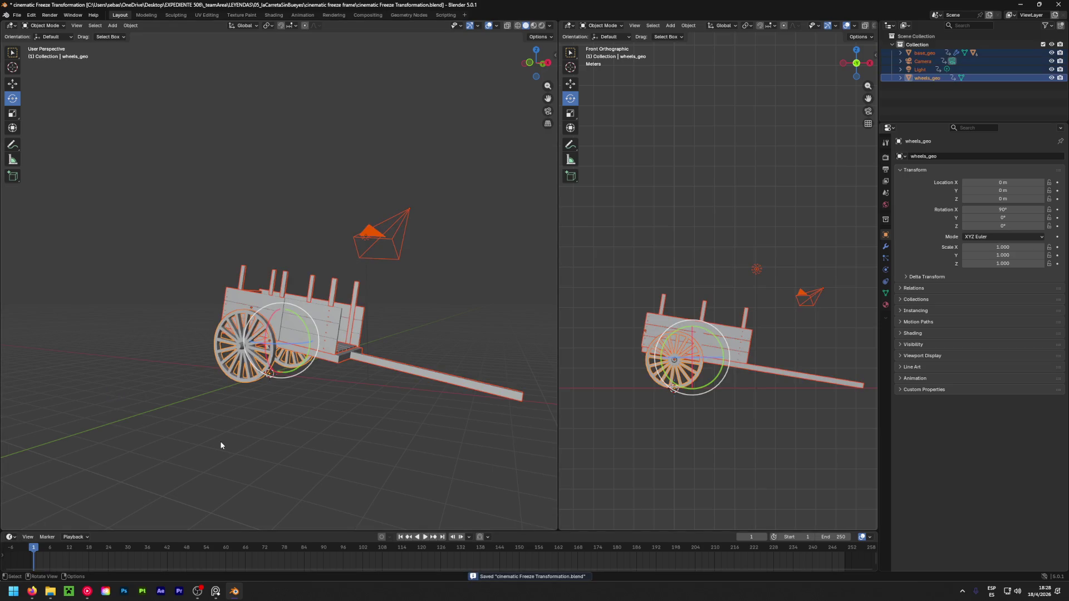
key("ctrl+a")
left_click(220, 446)
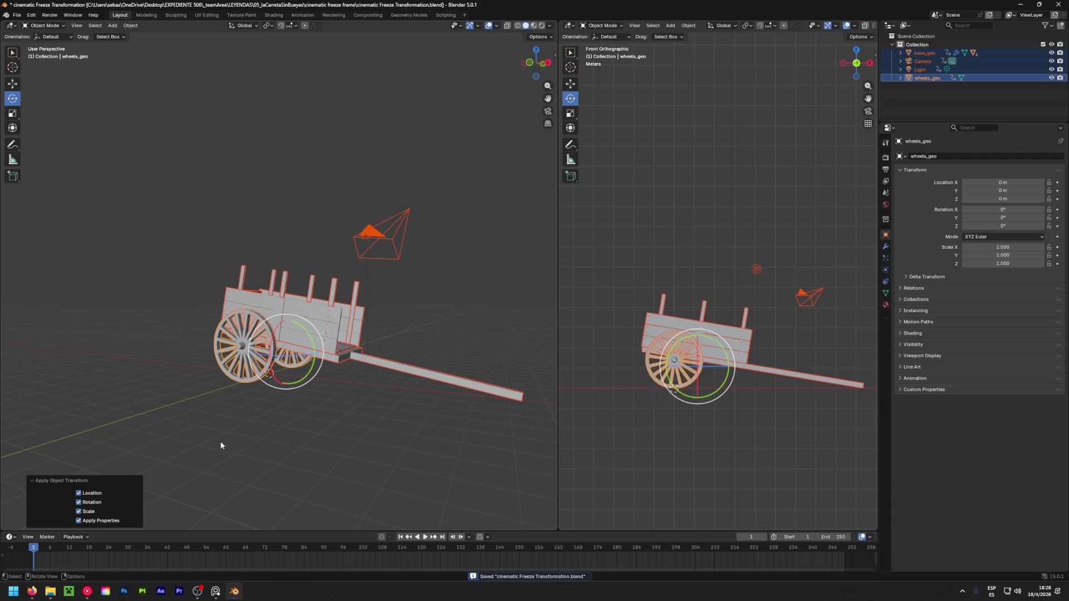
Inspect base_geo's parts by expanding and collapsing it in the Outliner
mouse_move(53, 548)
left_mouse_down()
mouse_move(33, 548)
mouse_move(143, 545)
mouse_move(32, 555)
left_mouse_up()
mouse_move(308, 450)
middle_mouse_down()
mouse_move(174, 455)
mouse_move(456, 452)
mouse_move(252, 474)
mouse_move(195, 406)
mouse_move(138, 410)
mouse_move(292, 377)
mouse_move(144, 379)
mouse_move(102, 329)
mouse_move(126, 305)
mouse_move(21, 388)
mouse_move(294, 419)
mouse_move(367, 407)
middle_mouse_up()
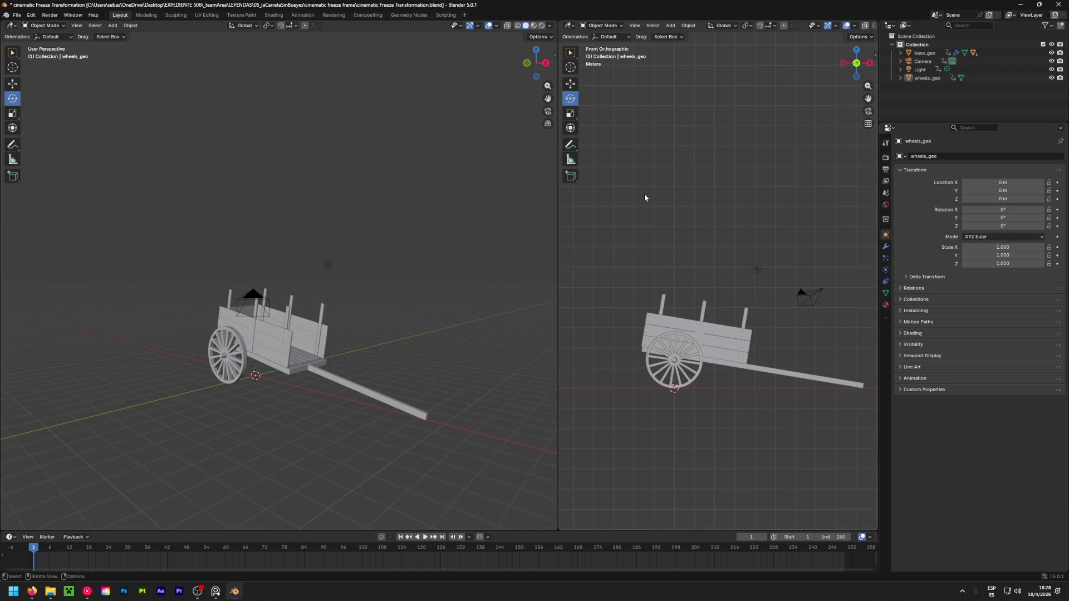
left_click(926, 54)
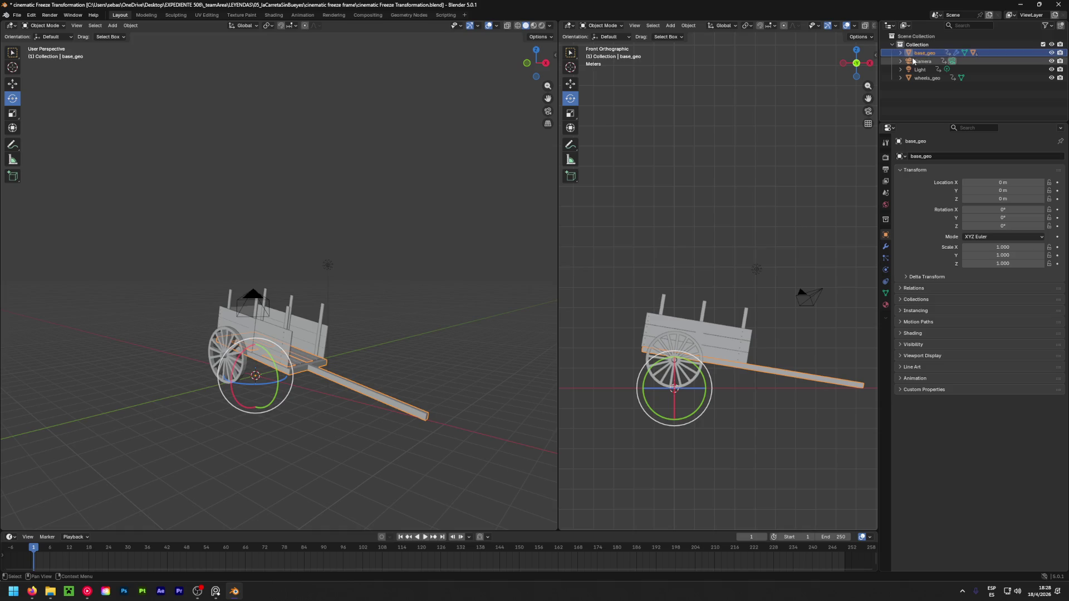
left_click(900, 53)
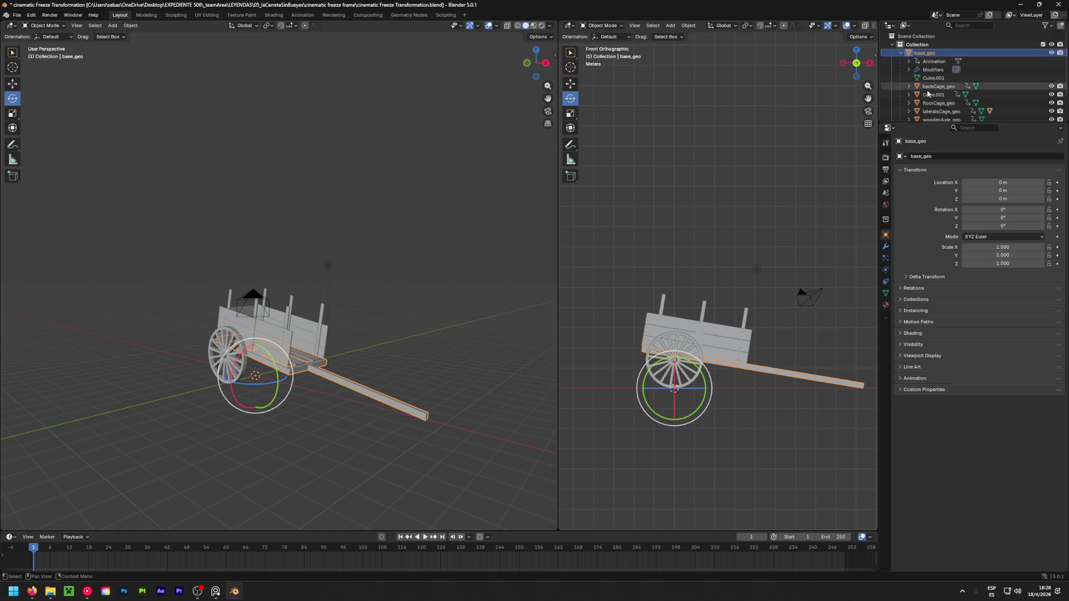
left_click(901, 52)
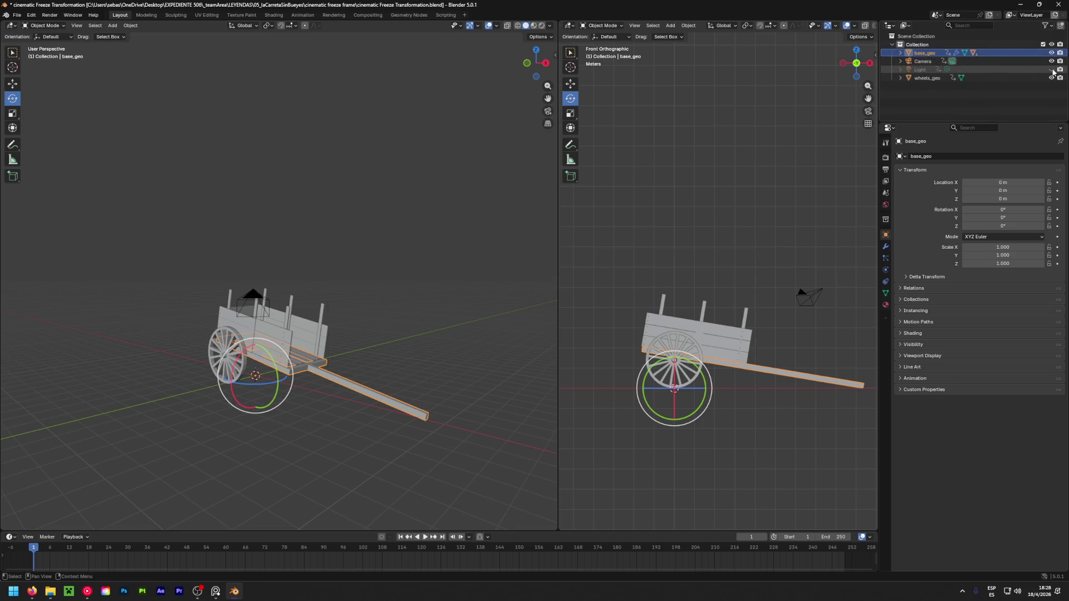
Turn off X-ray, switch to Solid shading, and save the cart file
middle_click_drag(377, 325, 373, 334)
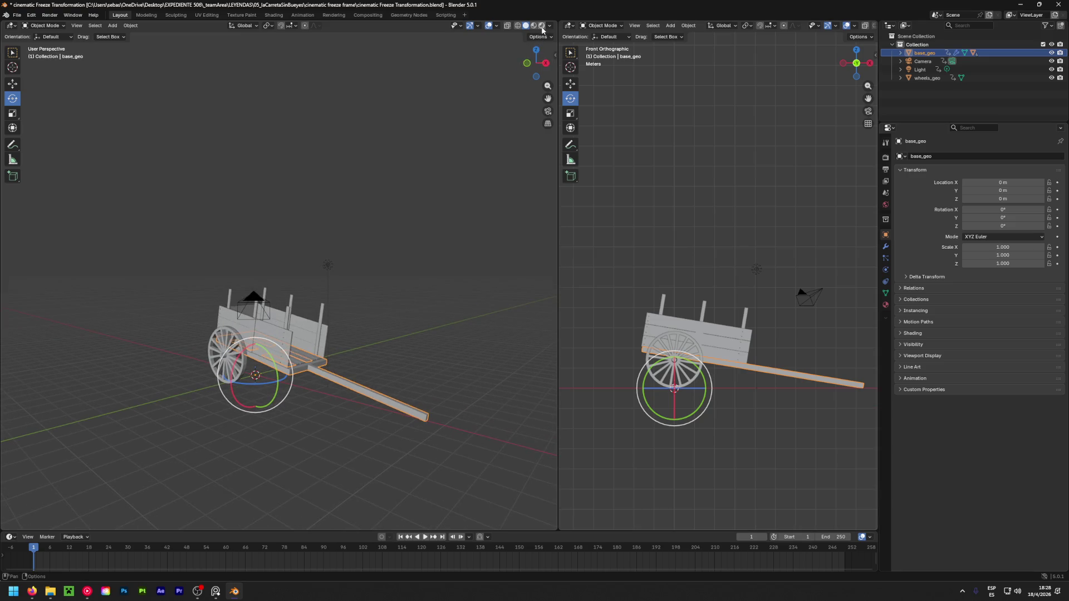
key("alt+z")
mouse_move(362, 316)
middle_mouse_down()
mouse_move(459, 282)
mouse_move(552, 289)
mouse_move(344, 356)
mouse_move(214, 351)
mouse_move(416, 306)
mouse_move(456, 265)
mouse_move(346, 316)
mouse_move(385, 315)
mouse_move(330, 376)
mouse_move(342, 399)
middle_mouse_up()
left_click(525, 26)
left_click(416, 260)
key("ctrl+s")
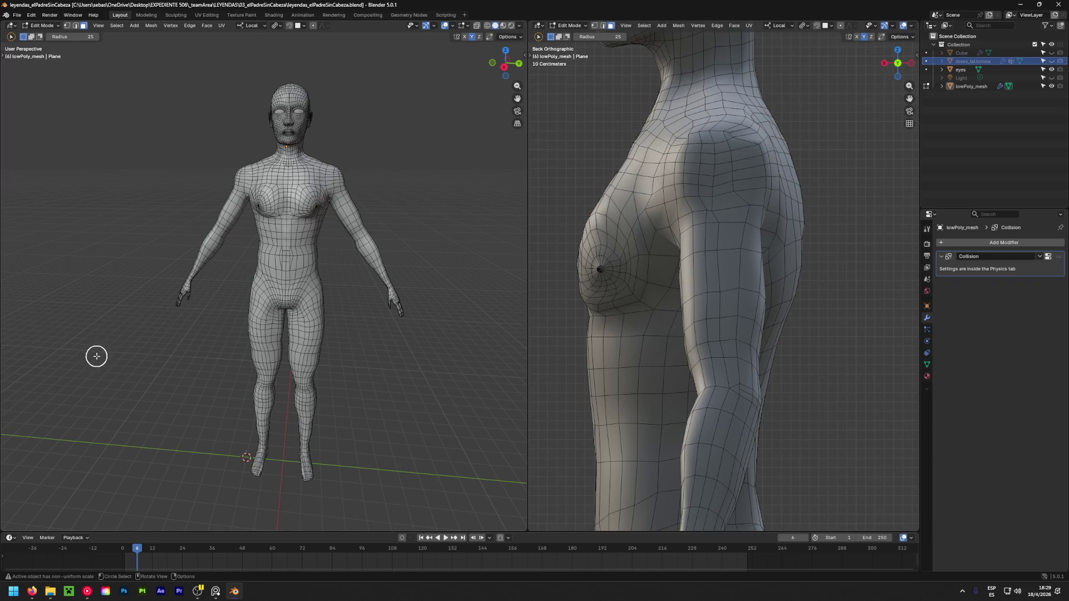
Zoom the left viewport onto the body's head and torso and test a shoulder face selection
scroll(106, 359, "down", 3)
mouse_move(117, 361)
middle_mouse_down()
mouse_move(232, 380)
mouse_move(223, 343)
mouse_move(191, 375)
mouse_move(164, 350)
middle_mouse_up()
scroll(178, 309, "up", 5)
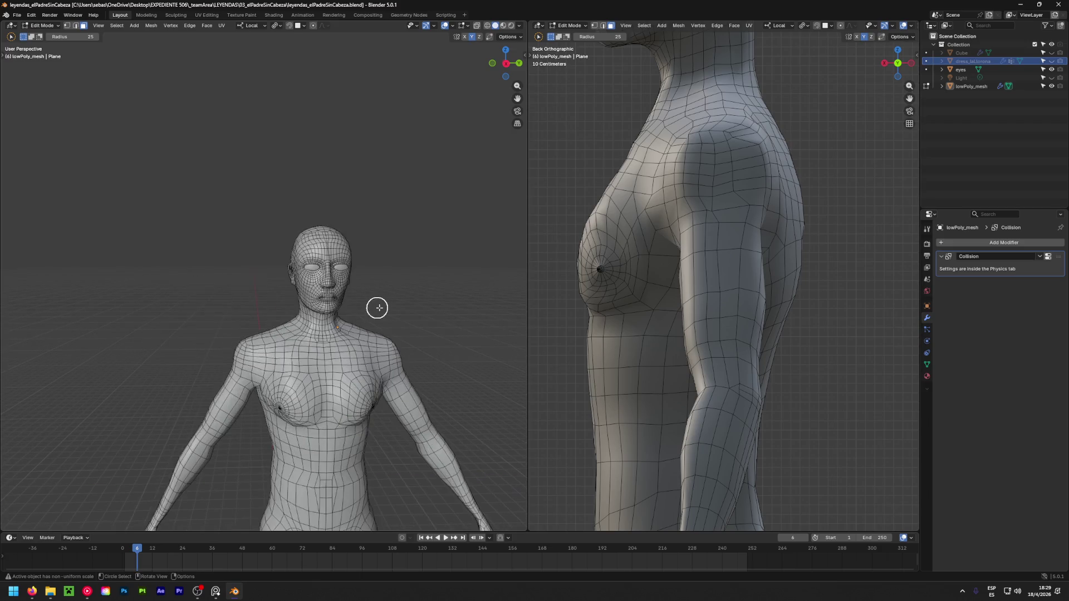
left_click(335, 345)
left_click(383, 319)
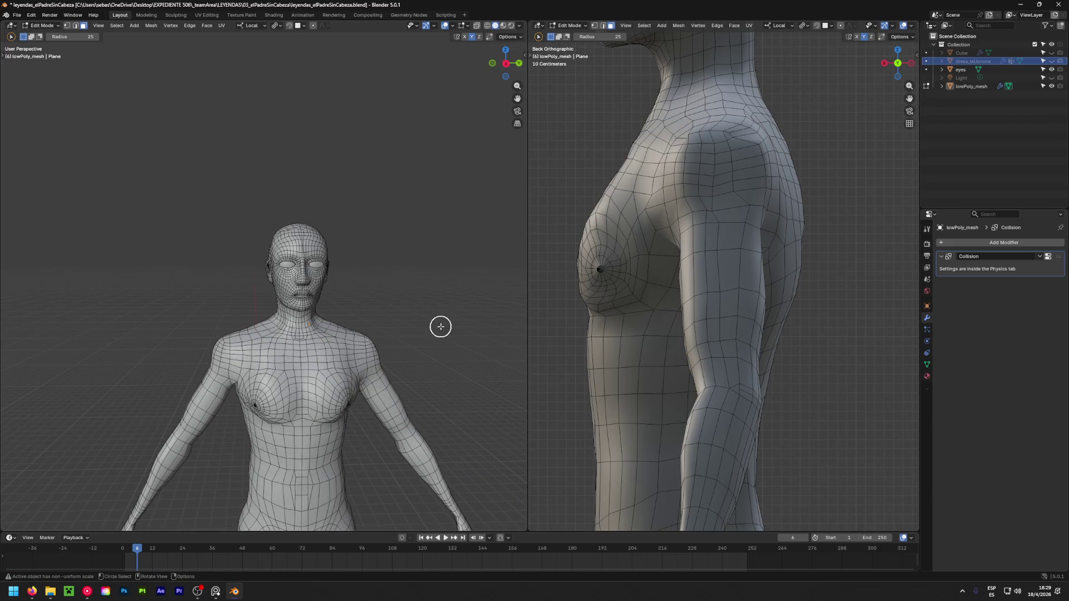
Delete the dress_laLlorona and eyes objects
key("Delete")
left_click(967, 64)
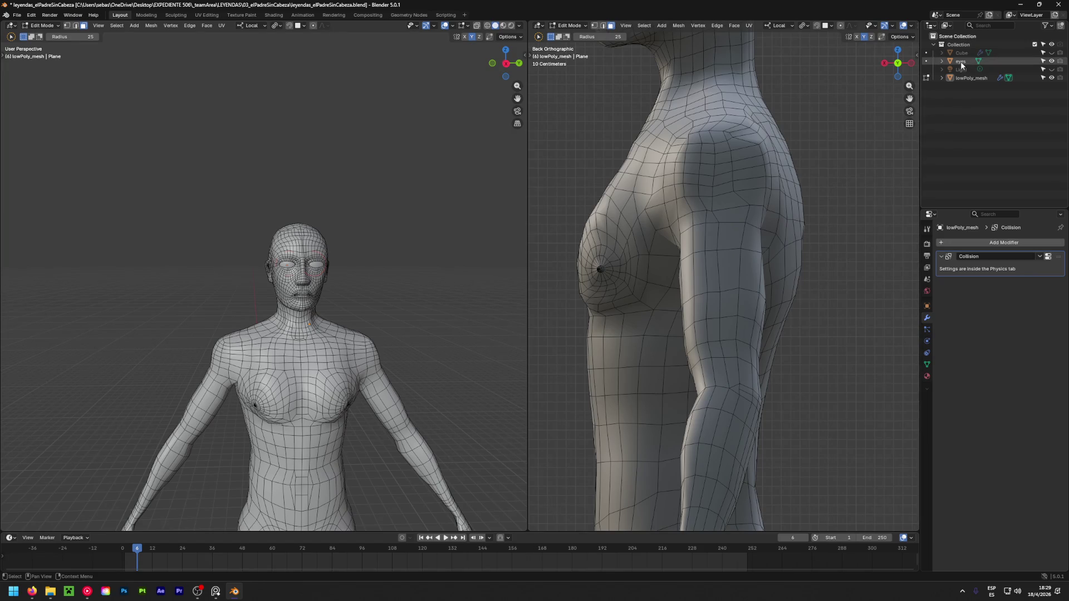
key("Delete")
scroll(262, 321, "up", 3)
mouse_move(263, 321)
middle_mouse_down()
mouse_move(322, 305)
mouse_move(255, 287)
mouse_move(266, 292)
middle_mouse_up()
Turn on X-ray and circle-select the whole head down to the neck
left_click_drag(266, 291, 287, 311)
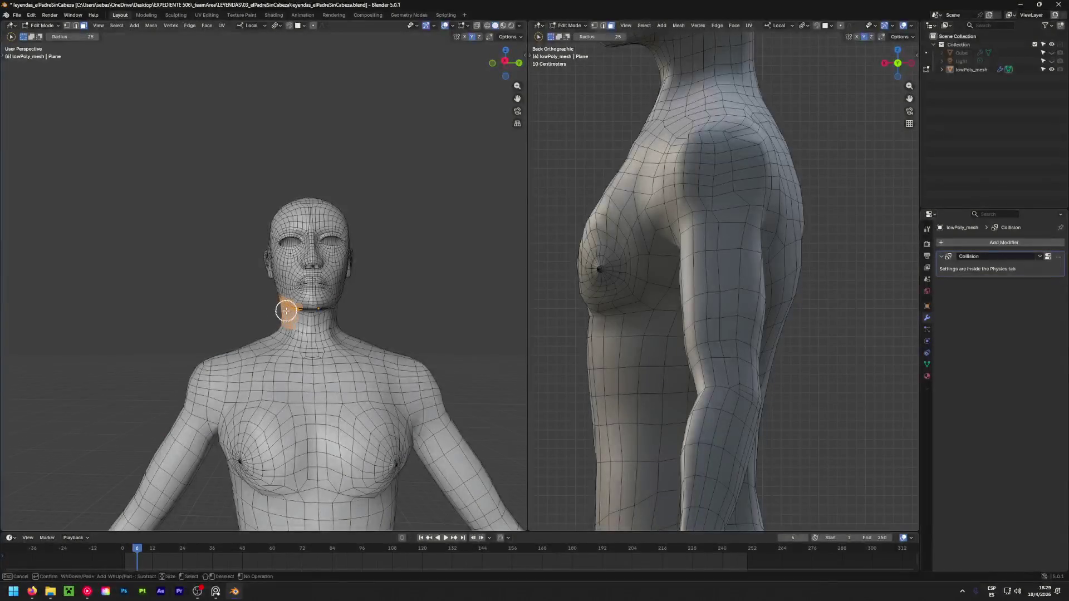
left_click(477, 26)
key("ctrl+z")
mouse_move(273, 319)
left_mouse_down()
mouse_move(358, 308)
mouse_move(241, 272)
mouse_move(274, 293)
mouse_move(367, 270)
mouse_move(380, 246)
mouse_move(242, 211)
mouse_move(353, 207)
left_mouse_up()
mouse_move(353, 208)
middle_mouse_down()
mouse_move(344, 353)
mouse_move(176, 363)
middle_mouse_up()
scroll(269, 343, "up", 5)
mouse_move(255, 316)
left_mouse_down()
mouse_move(296, 319)
mouse_move(253, 320)
left_mouse_up()
mouse_move(253, 320)
middle_mouse_down()
mouse_move(235, 341)
mouse_move(377, 353)
middle_mouse_up()
Deselect the lower neck face rows so only the head remains selected
mouse_move(309, 324)
middle_mouse_down()
mouse_move(374, 327)
mouse_move(311, 350)
mouse_move(165, 334)
mouse_move(220, 311)
middle_mouse_up()
mouse_move(219, 310)
left_mouse_down("ctrl")
mouse_move(310, 303)
mouse_move(289, 310)
mouse_move(242, 293)
left_mouse_up("ctrl")
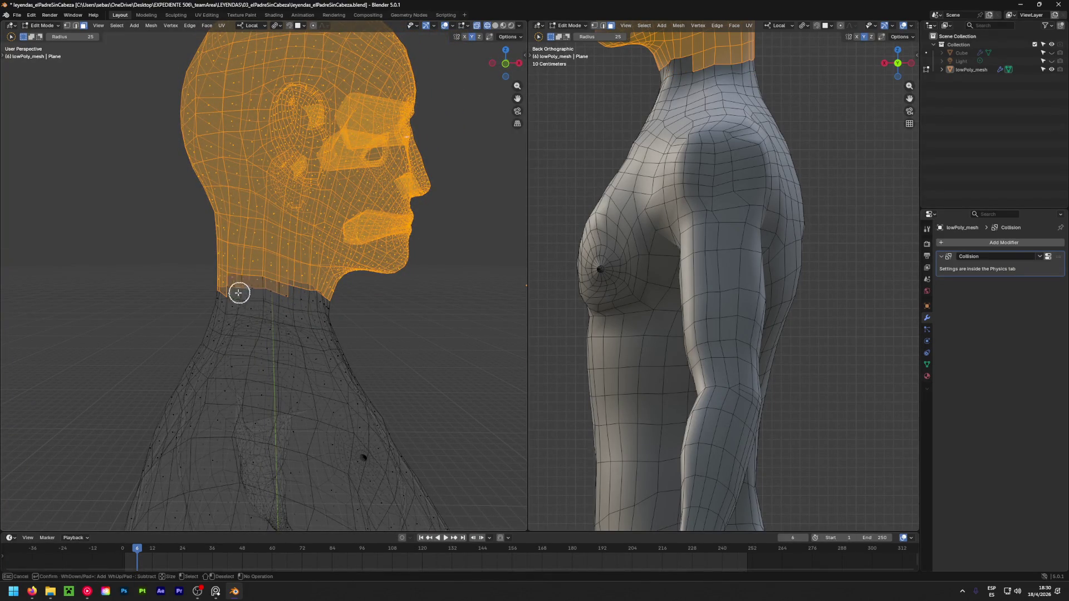
mouse_move(174, 300)
middle_mouse_down()
mouse_move(456, 329)
mouse_move(370, 323)
middle_mouse_up()
mouse_move(272, 307)
middle_mouse_down()
mouse_move(246, 317)
mouse_move(484, 343)
mouse_move(483, 329)
mouse_move(12, 346)
middle_mouse_up()
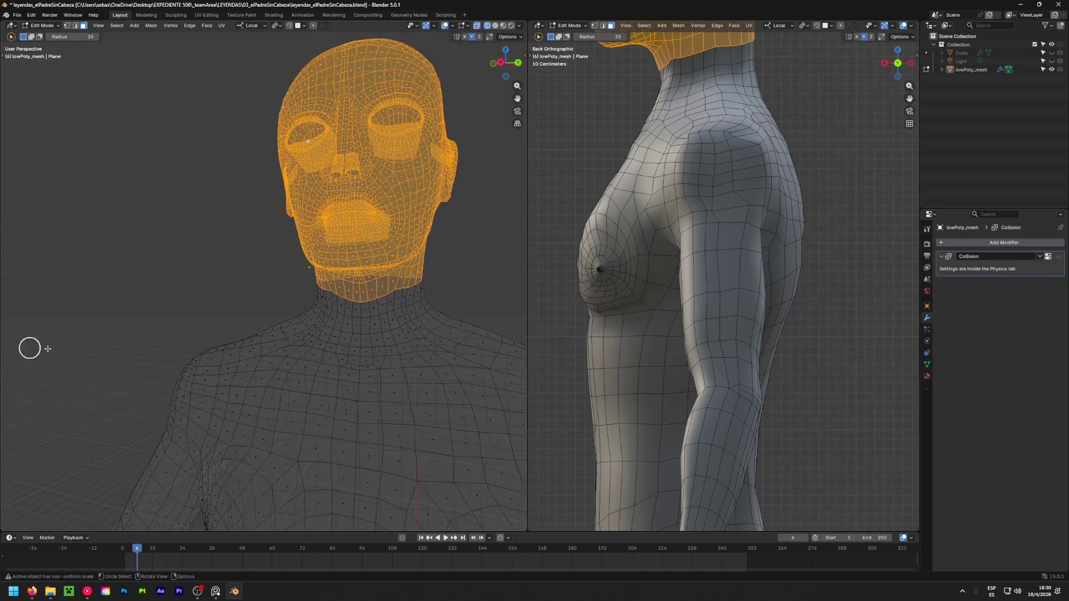
scroll(238, 329, "down", 5)
key("x")
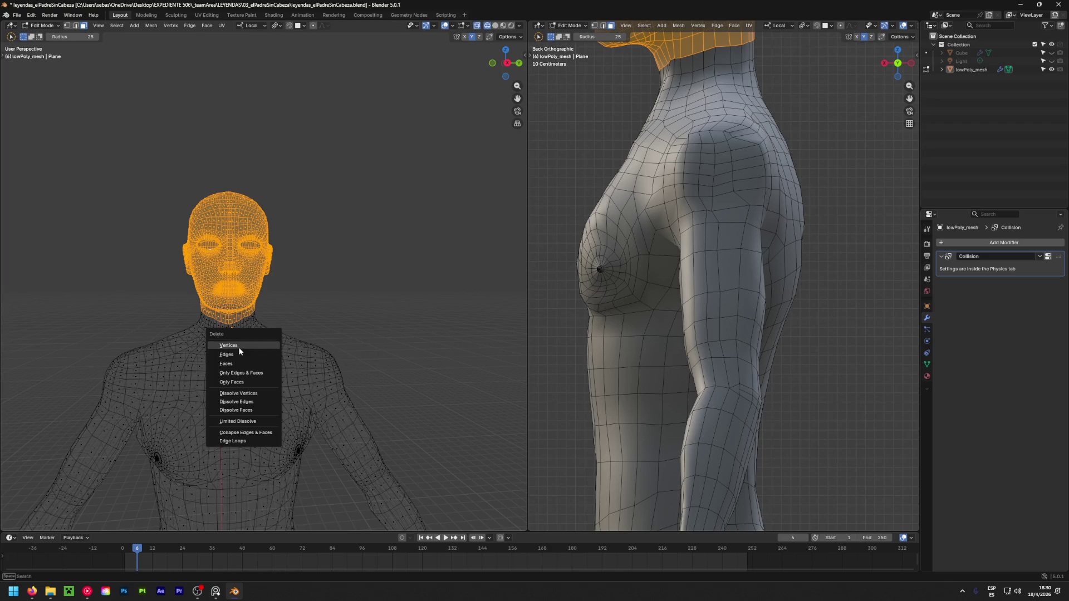
Delete the selected head vertices
left_click(239, 347)
mouse_move(234, 349)
middle_mouse_down()
mouse_move(98, 351)
mouse_move(174, 353)
mouse_move(272, 310)
mouse_move(254, 391)
mouse_move(266, 376)
middle_mouse_up()
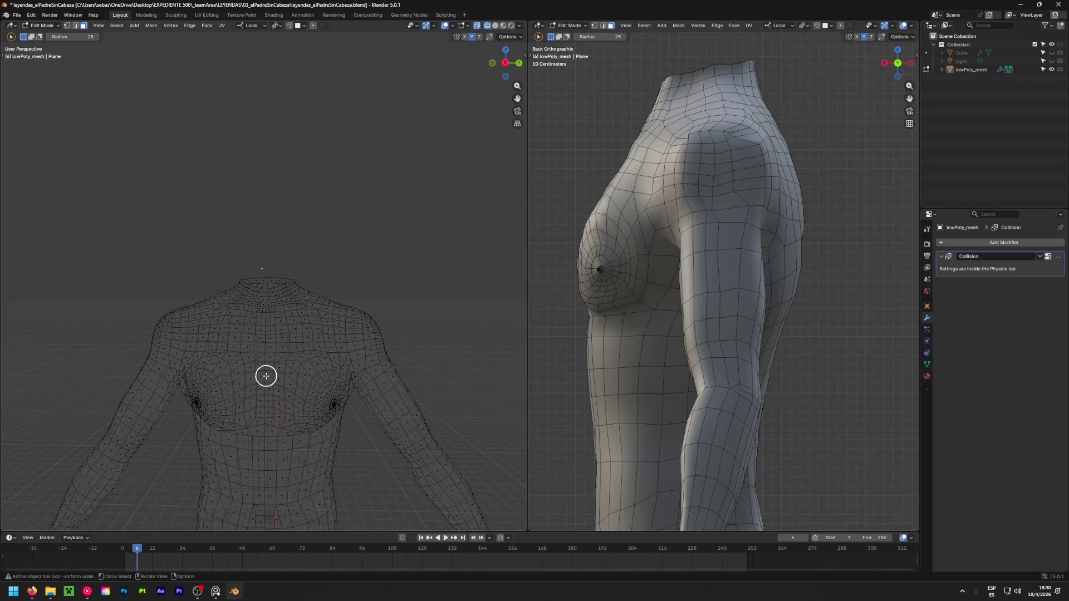
scroll(262, 334, "up", 6)
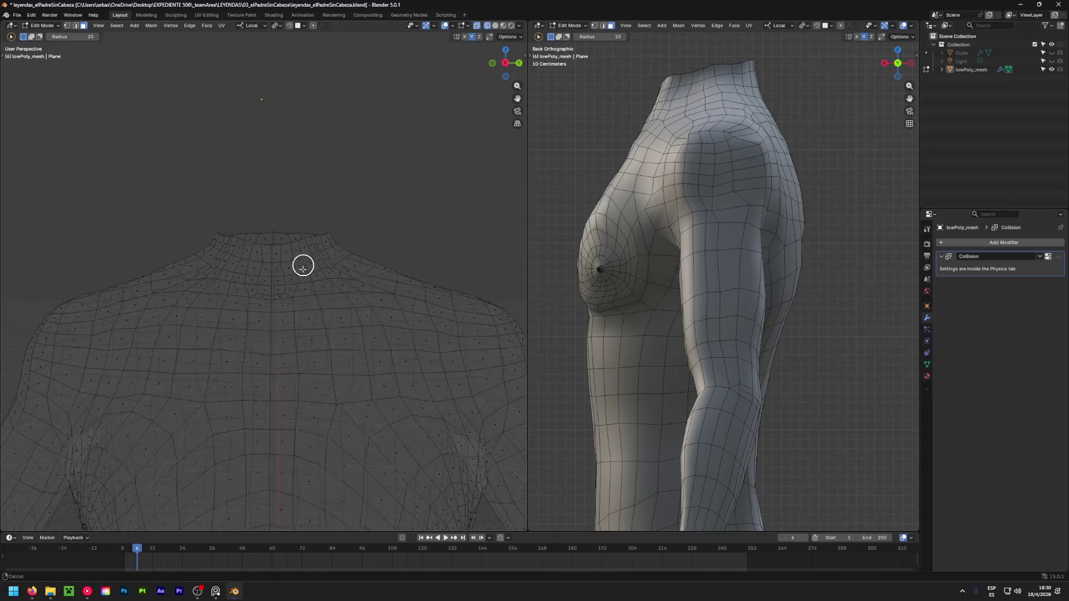
scroll(289, 338, "up", 3)
Select the neck-opening edge loop and try widening it along Y, then undo
key("2")
key("w")
key("w")
key("w")
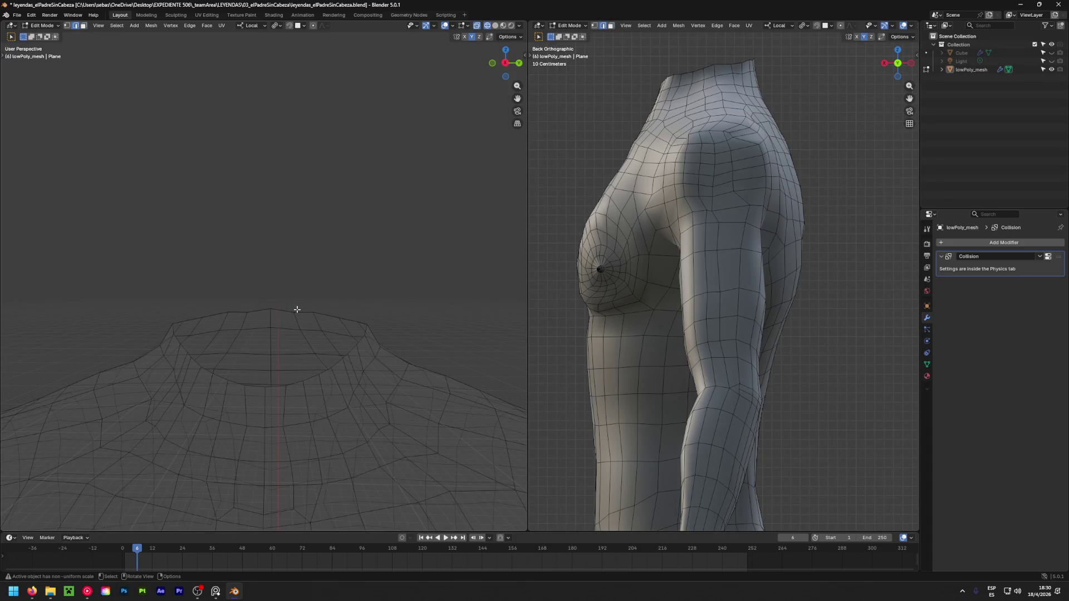
key("w")
left_click(307, 313, "alt")
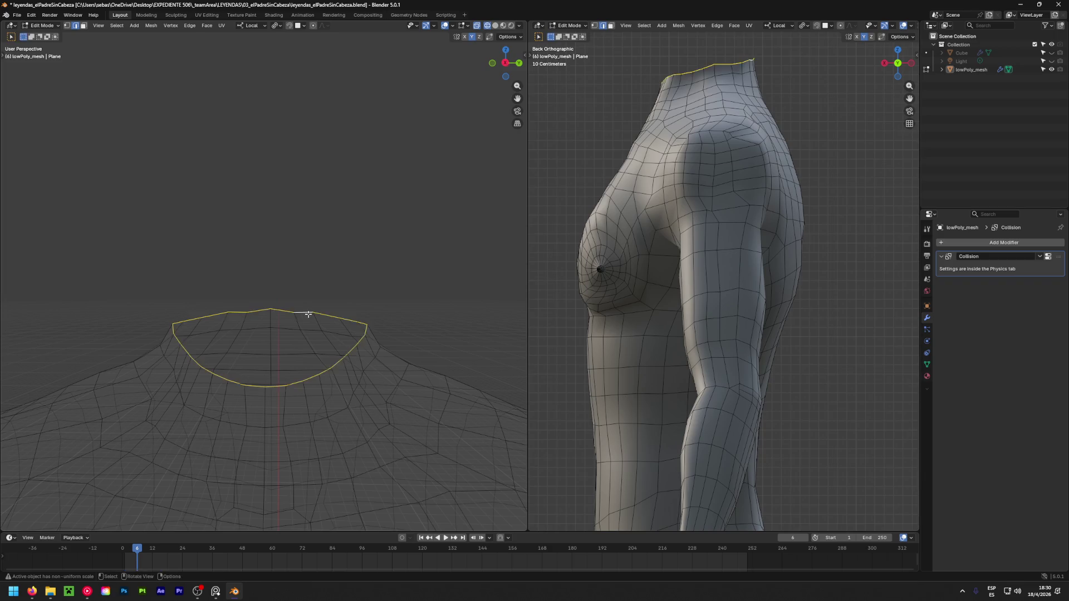
key("s")
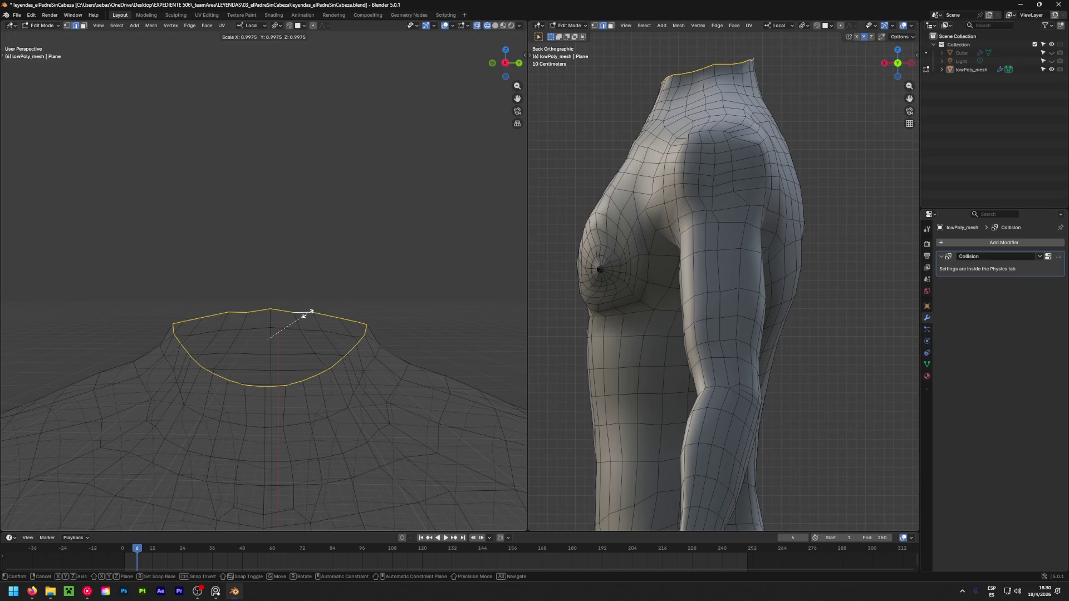
left_click(307, 314)
mouse_move(80, 485)
left_mouse_down()
mouse_move(106, 486)
mouse_move(81, 486)
left_mouse_up()
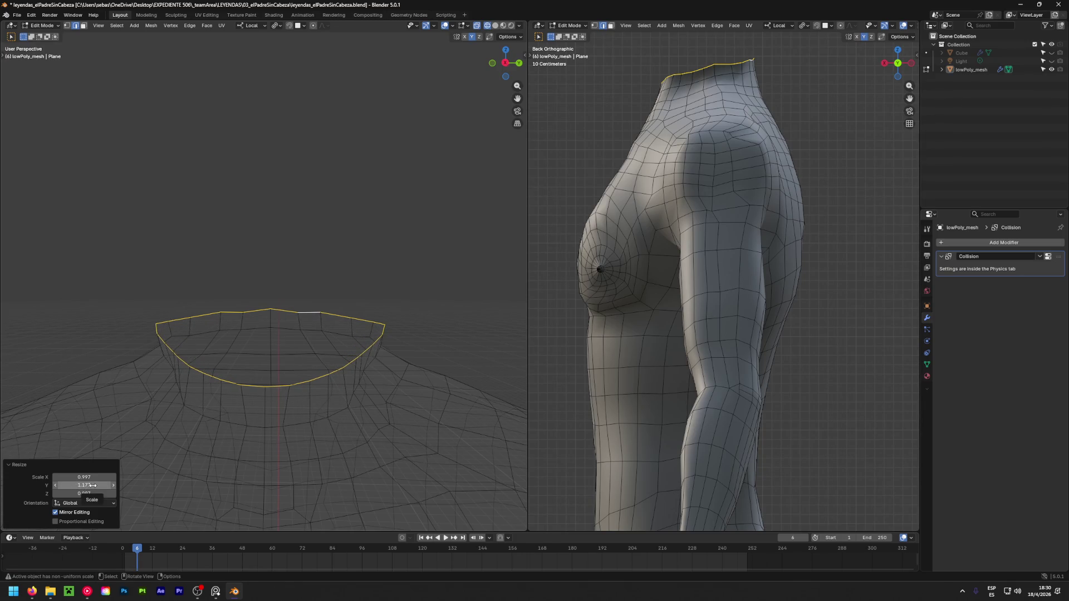
key("ctrl+z")
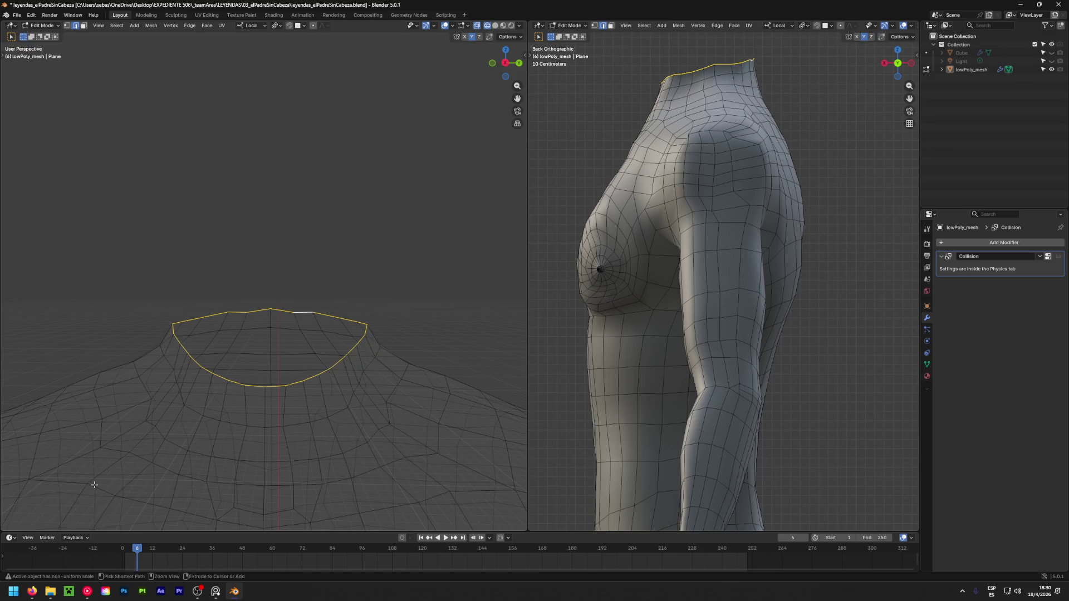
Rescale the neck loop, setting its Z scale to 0 to flatten it
key("s")
left_click(271, 309)
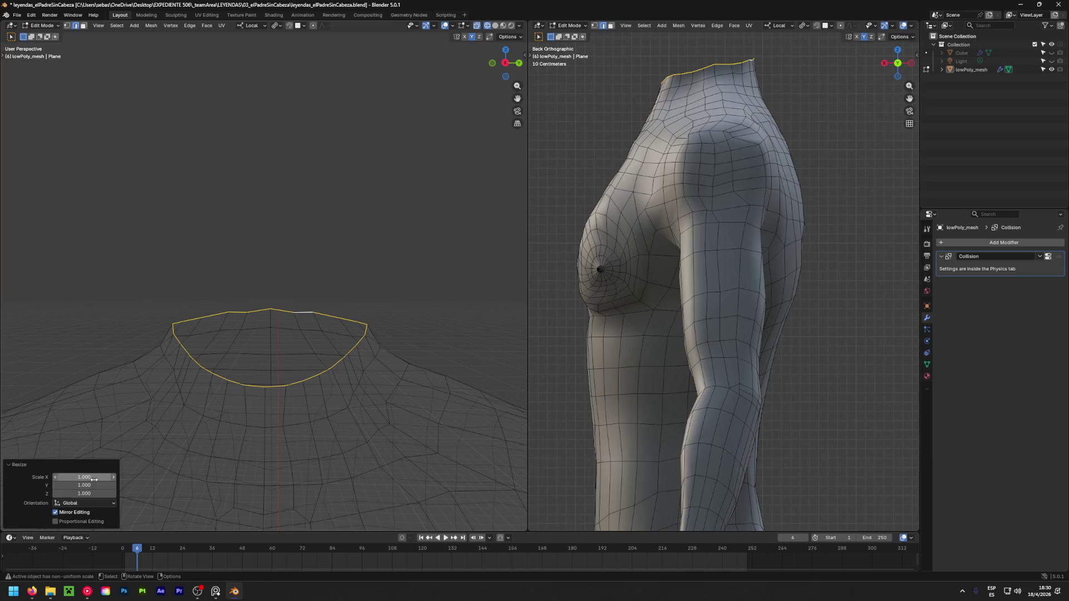
mouse_move(95, 477)
left_mouse_down()
mouse_move(61, 478)
mouse_move(87, 477)
mouse_move(78, 494)
mouse_move(44, 493)
left_mouse_up()
left_click(85, 492)
type("0")
key("Return")
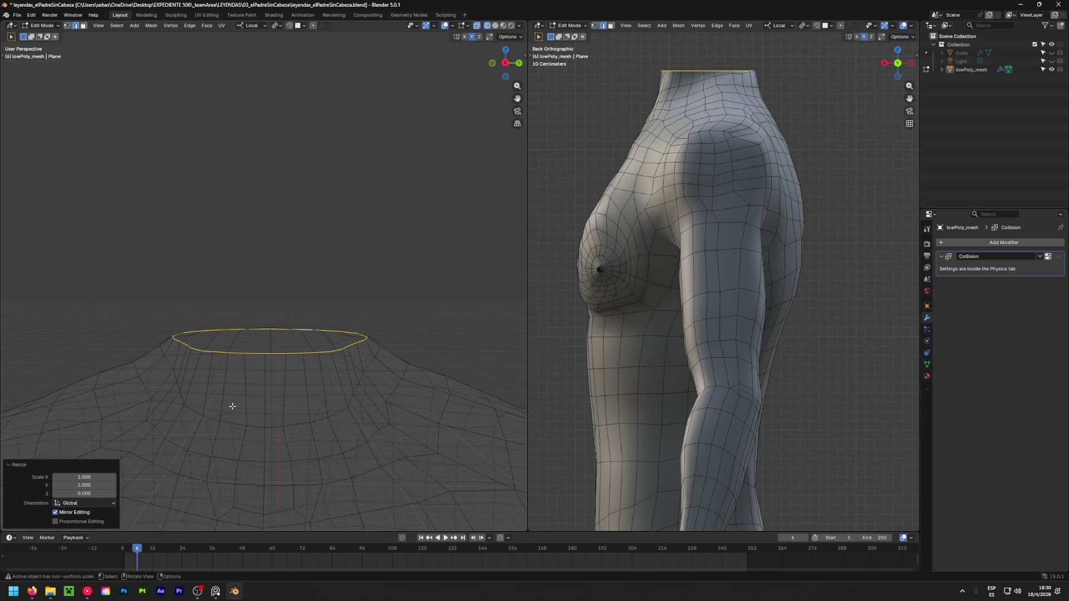
Raise the flattened neck ring 0.062938 m, inspect it, then undo the change
key("g")
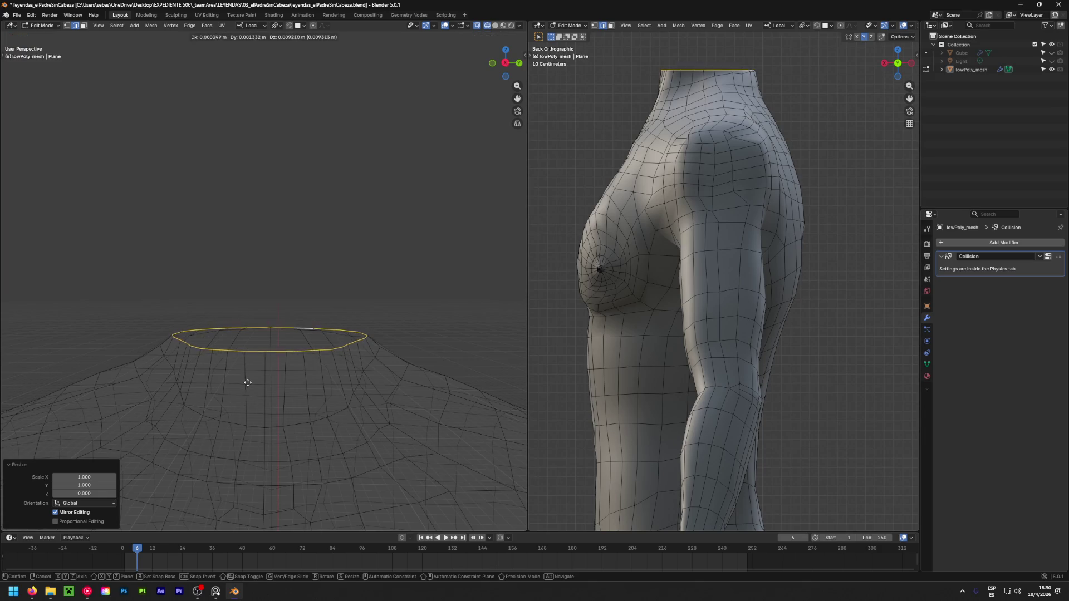
left_click(249, 281)
mouse_move(339, 375)
middle_mouse_down()
mouse_move(131, 351)
mouse_move(40, 357)
mouse_move(345, 350)
mouse_move(207, 425)
middle_mouse_up()
scroll(207, 425, "down", 3)
scroll(353, 382, "up", 5)
key("ctrl+z")
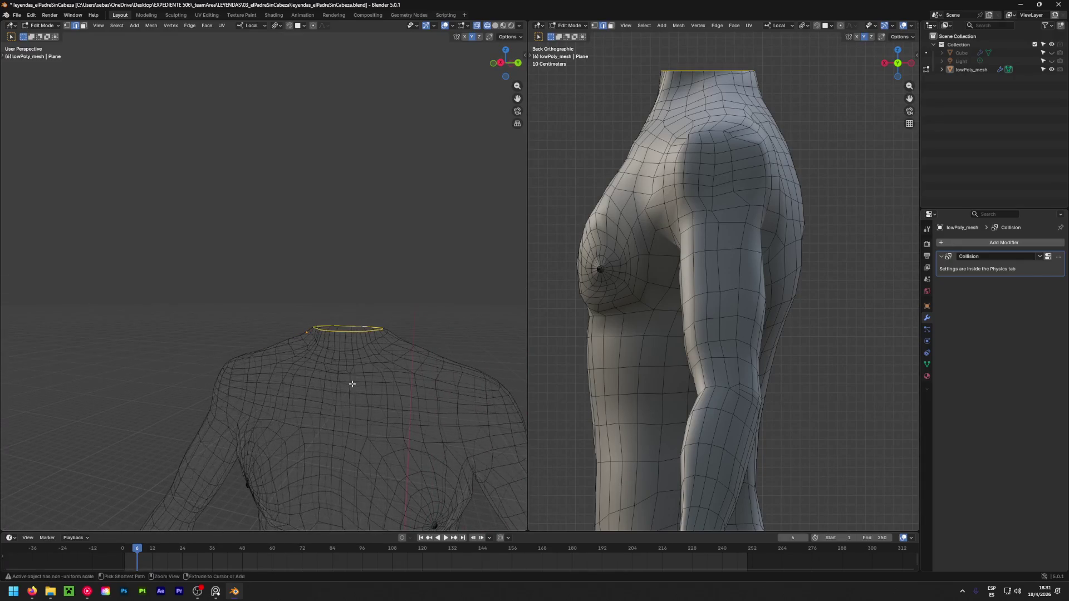
Select the neck-top rim edge loop, briefly revealing and re-hiding the head
mouse_move(352, 384)
middle_mouse_down()
mouse_move(275, 289)
mouse_move(186, 341)
mouse_move(57, 332)
mouse_move(144, 345)
mouse_move(334, 346)
middle_mouse_up()
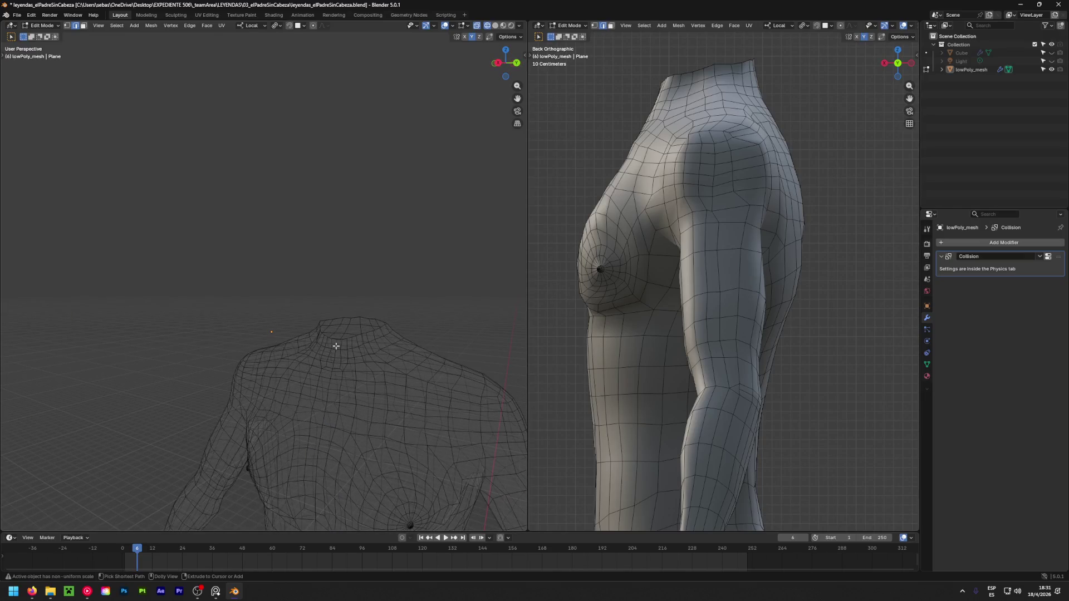
left_click(317, 304)
key("3")
key("alt+h")
key("h")
key("2")
key("ctrl+r")
key("Escape")
scroll(362, 328, "up", 4)
middle_click_drag(401, 353, 369, 322)
left_click(369, 321, "alt")
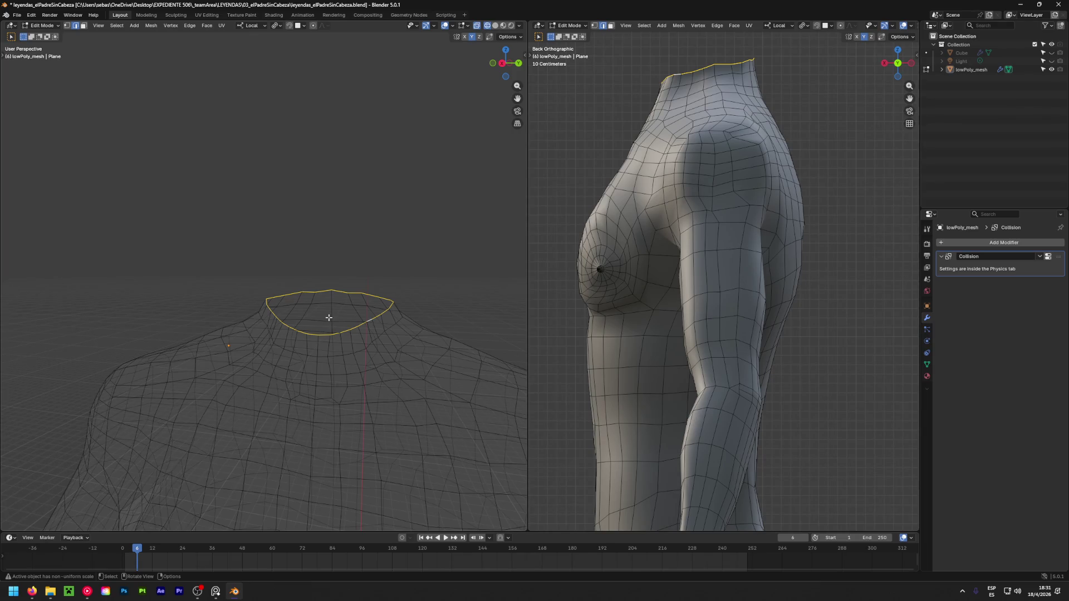
Flatten the rim loop by setting its Z scale to 0
key("s")
left_click(329, 318)
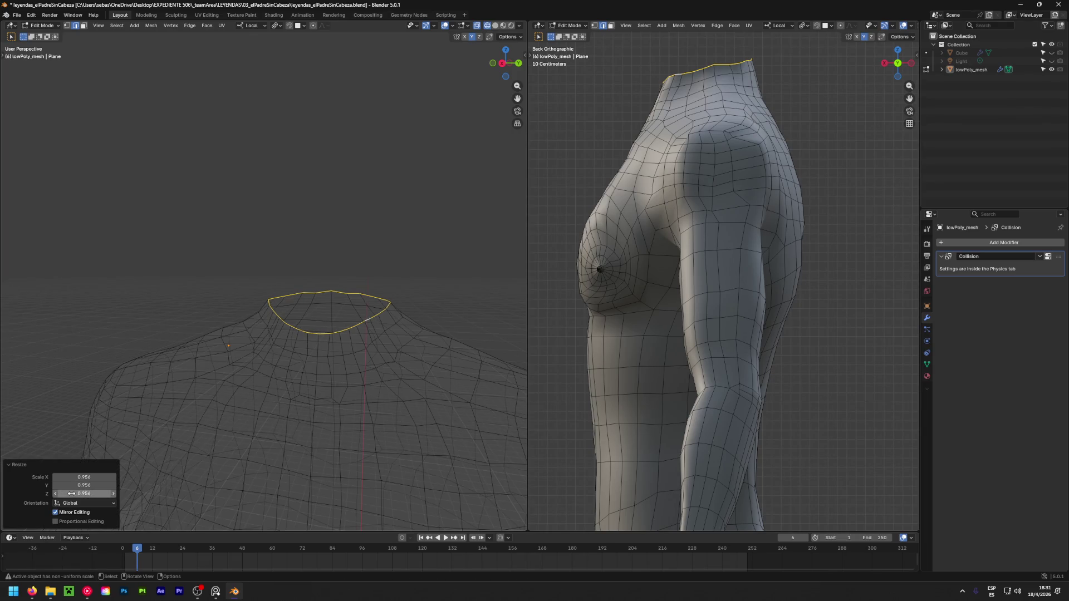
left_click(71, 493)
type("0")
key("Return")
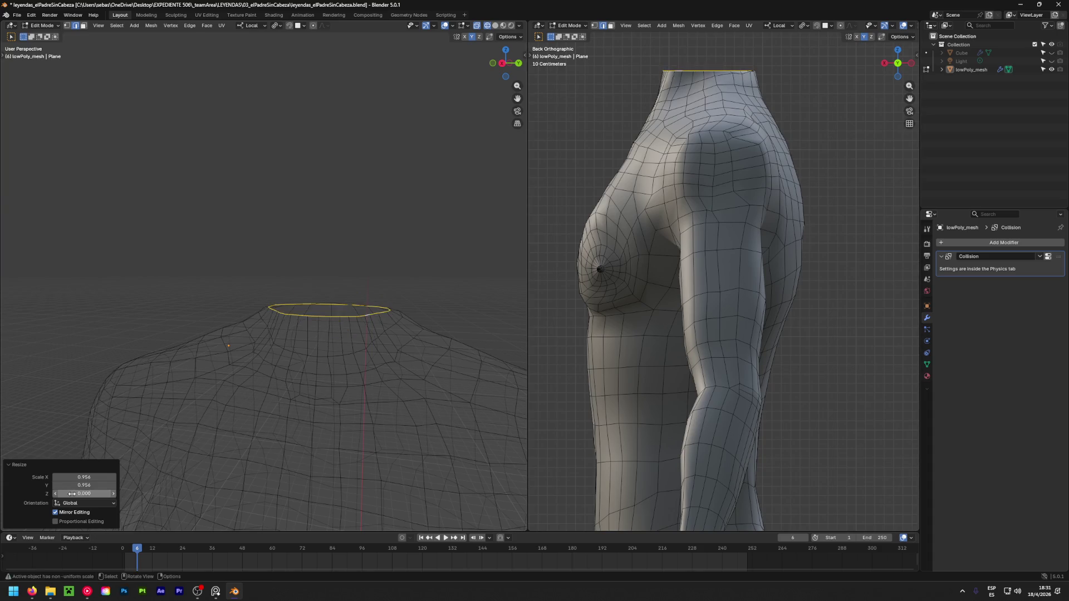
Tilt the rim −7.94° and enlarge it uniformly by 1.039
middle_click_drag(756, 150, 755, 321, "shift")
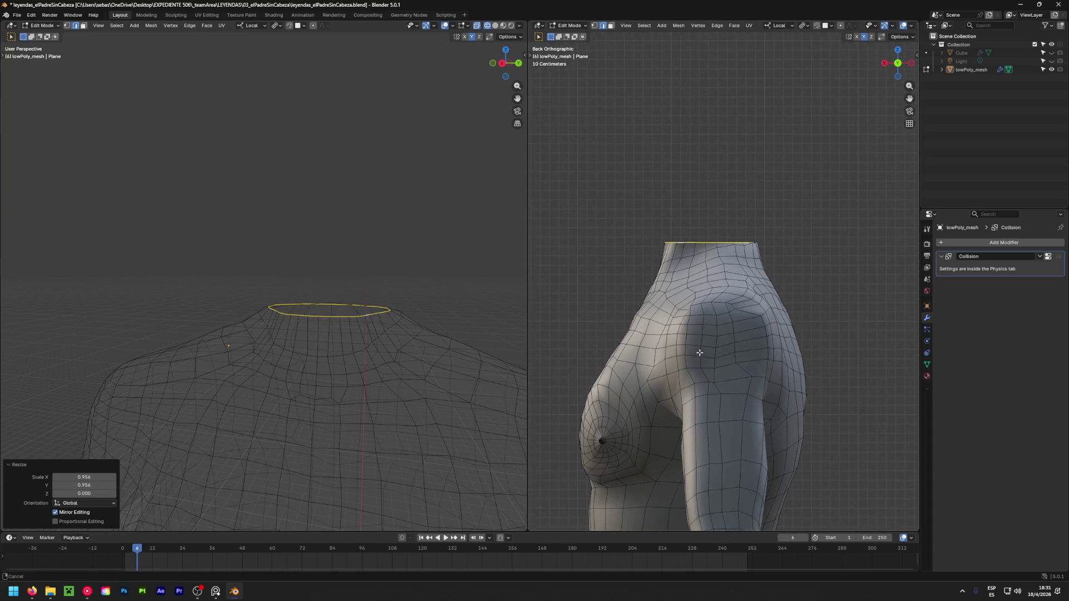
key("r")
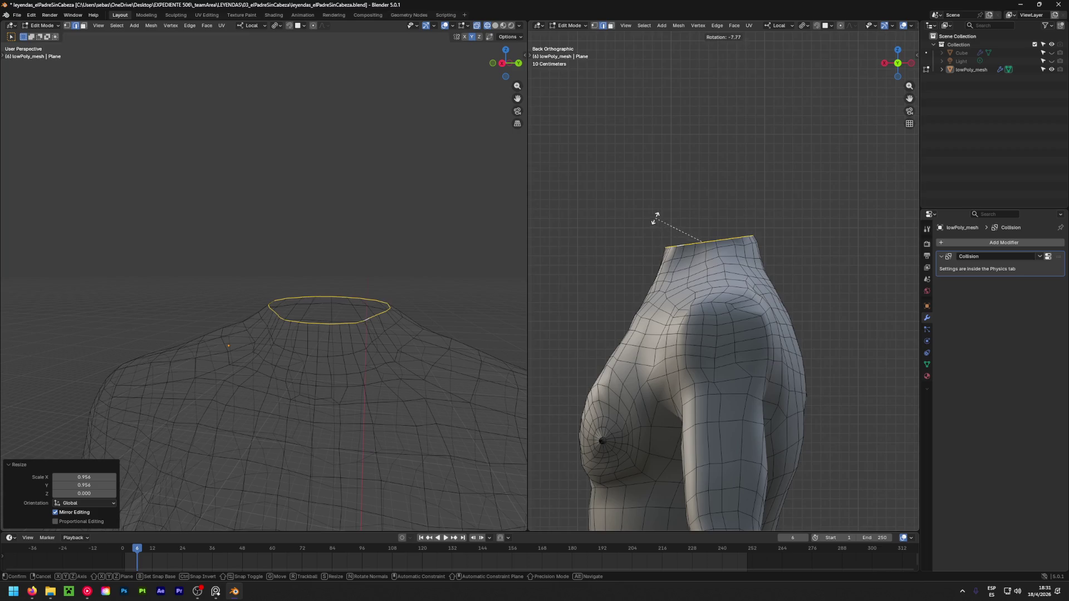
left_click(649, 221)
key("s")
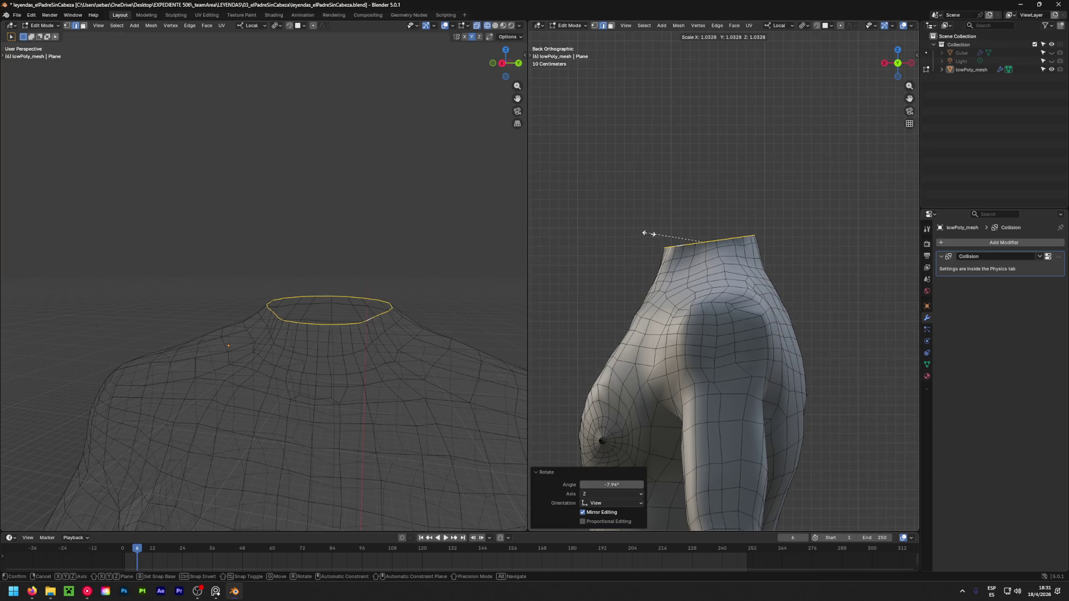
left_click(647, 234)
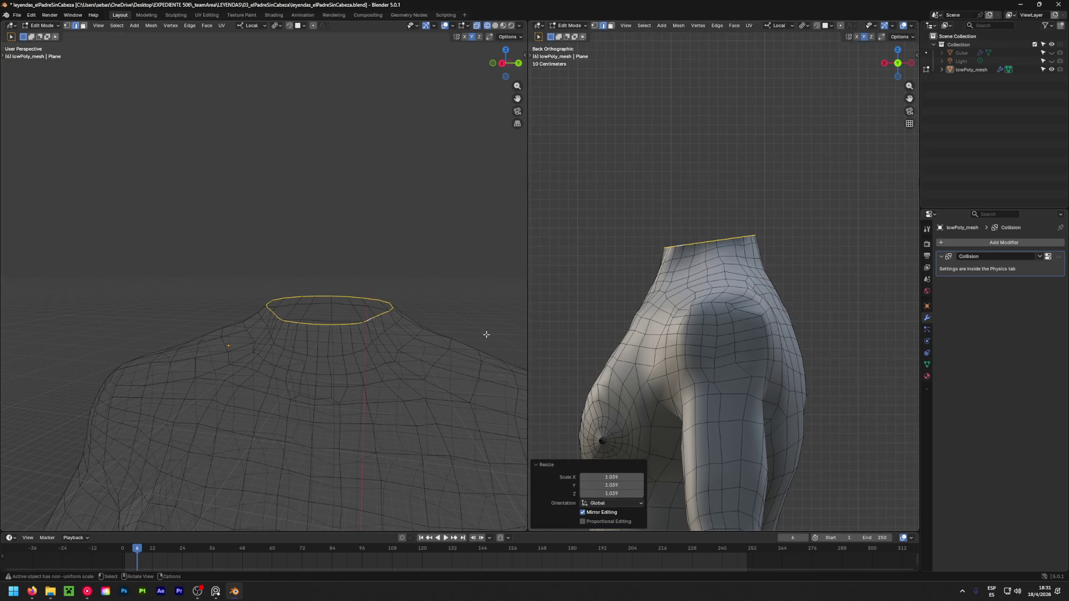
left_click(415, 250)
mouse_move(628, 294)
middle_mouse_down()
mouse_move(797, 305)
mouse_move(657, 363)
mouse_move(765, 355)
mouse_move(726, 329)
mouse_move(671, 341)
middle_mouse_up()
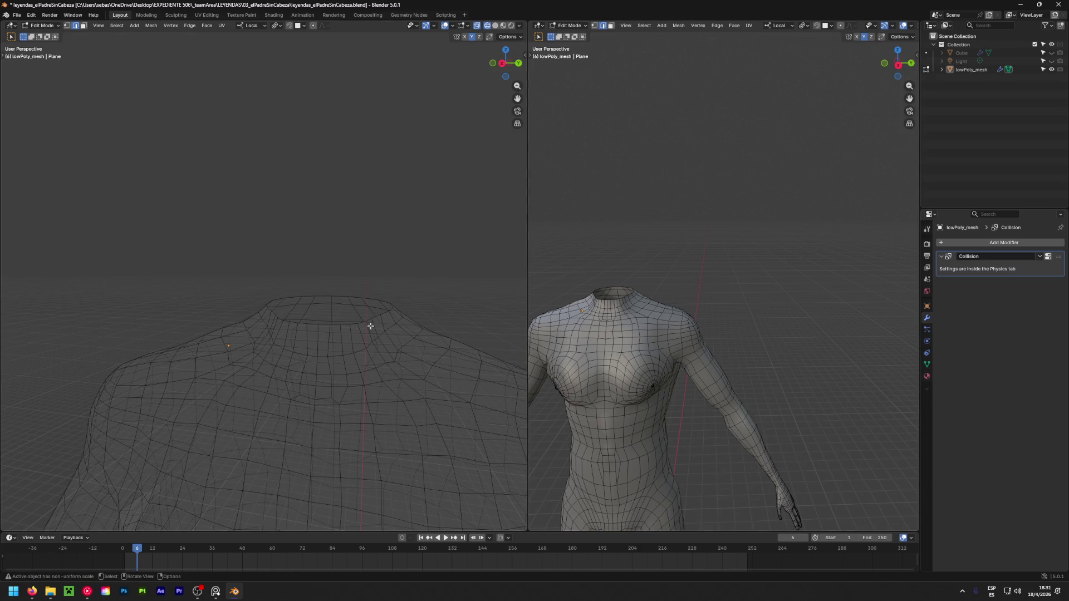
Zoom in on the neck, select its top rim loop and fill it with a face
middle_click_drag(353, 316, 357, 303)
scroll(724, 362, "up", 5)
mouse_move(724, 362)
middle_mouse_down()
mouse_move(733, 377)
mouse_move(670, 277)
middle_mouse_up()
left_click(670, 243, "alt")
key("f")
Inspect the new cap, then in vertex mode select its bottom and top rim vertices
mouse_move(728, 294)
middle_mouse_down()
mouse_move(675, 341)
mouse_move(852, 365)
mouse_move(728, 307)
middle_mouse_up()
scroll(728, 307, "down", 4)
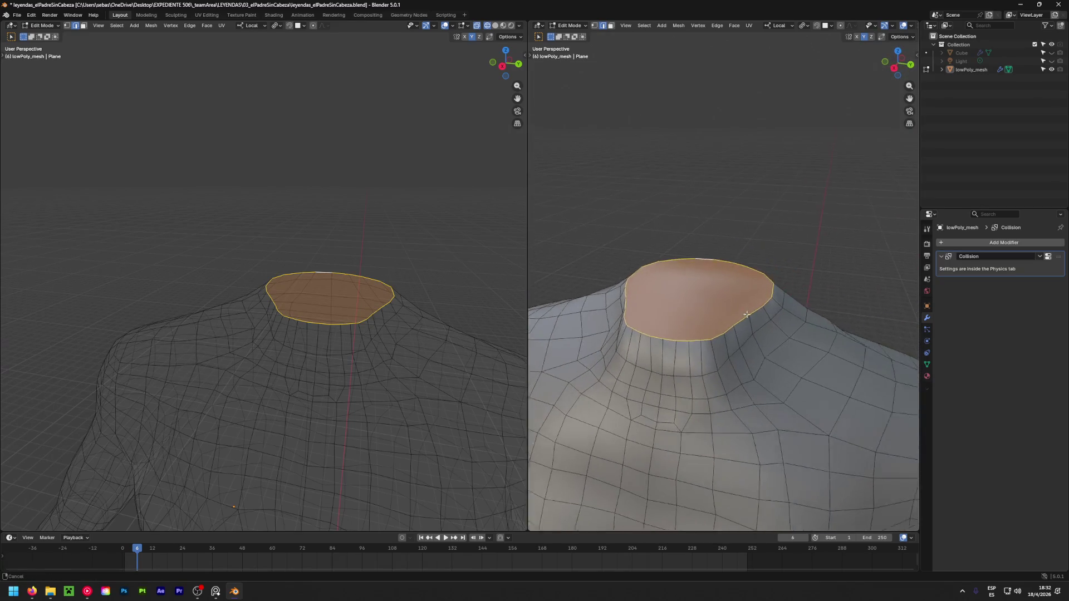
scroll(692, 312, "up", 6)
mouse_move(644, 325)
middle_mouse_down()
mouse_move(711, 316)
mouse_move(828, 375)
mouse_move(613, 374)
mouse_move(640, 368)
mouse_move(671, 385)
mouse_move(790, 373)
middle_mouse_up()
scroll(732, 301, "down", 3)
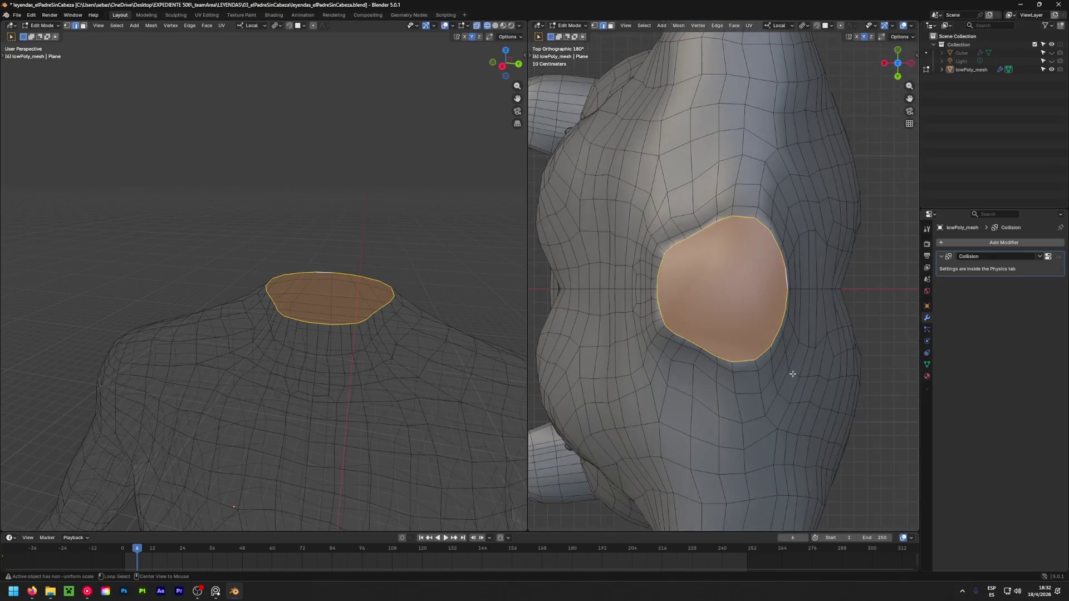
mouse_move(710, 393)
middle_mouse_down("alt")
mouse_move(720, 338)
mouse_move(691, 409)
middle_mouse_up("alt")
key("1")
scroll(718, 318, "up", 2)
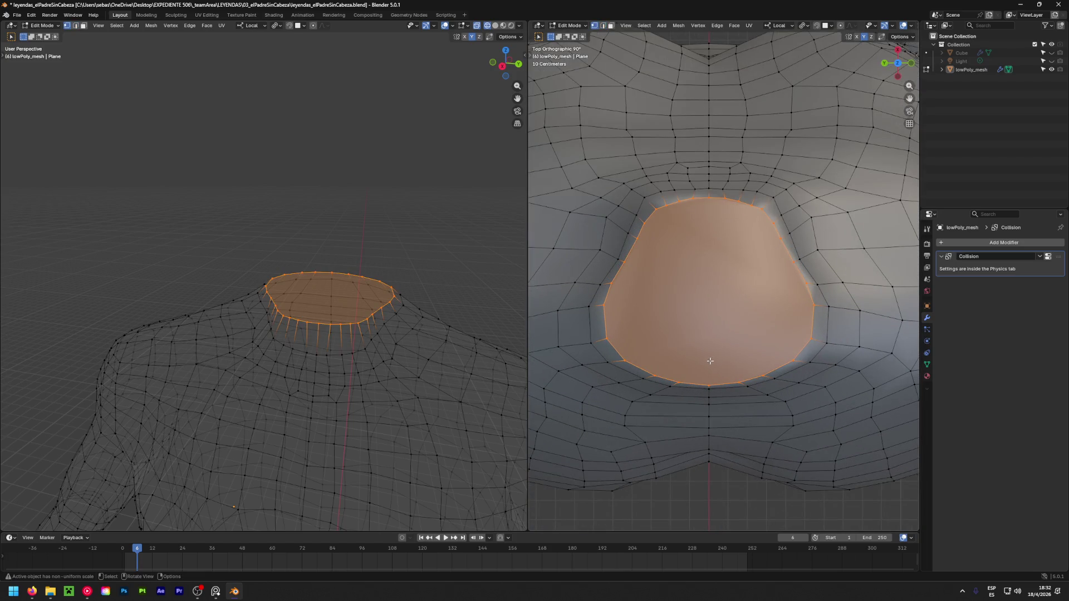
left_click(711, 390)
left_click(708, 201, "shift")
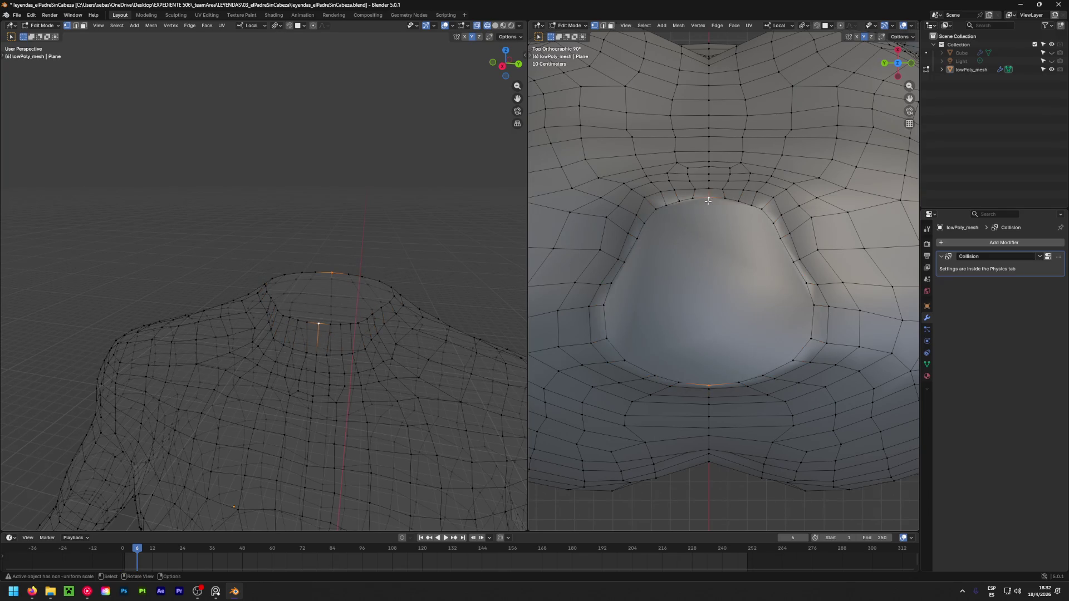
Knife a first cut across the cap from the bottom rim vertex to the top one
key("j")
key("ctrl+z")
key("k")
left_click(709, 198)
key("Return")
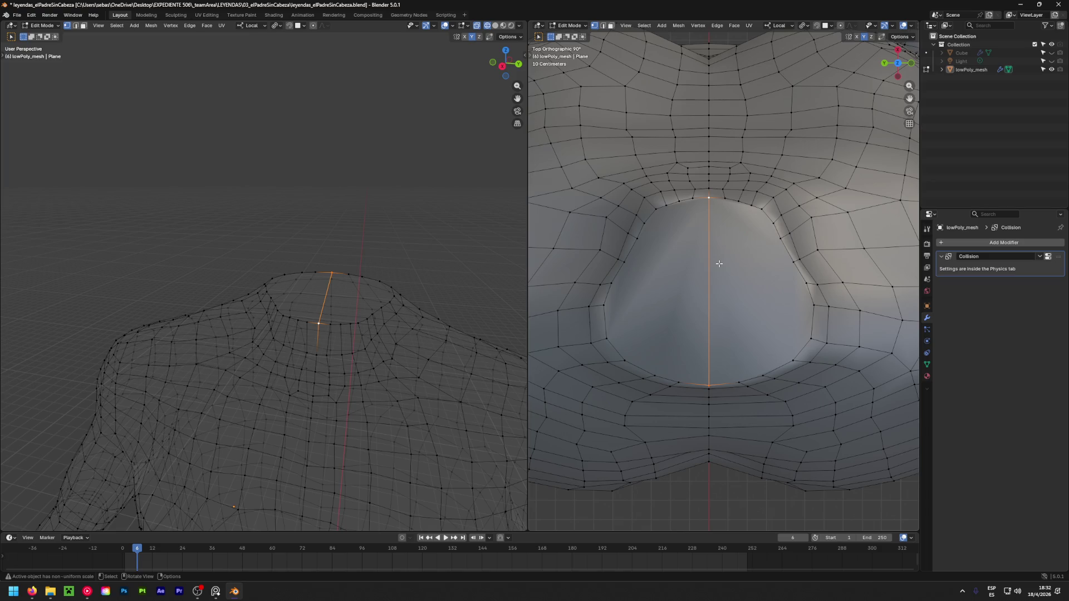
Knife a second cut from another lower rim vertex up to the top rim
mouse_move(699, 272)
middle_mouse_down()
mouse_move(701, 245)
mouse_move(735, 245)
mouse_move(719, 241)
mouse_move(735, 284)
middle_mouse_up()
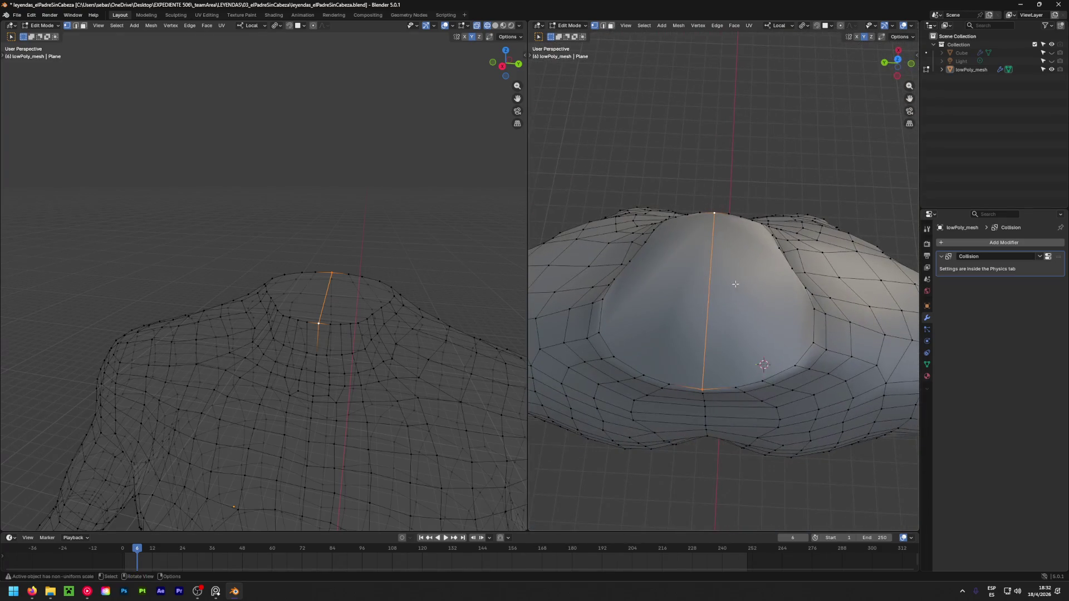
left_click(733, 378, "shift")
left_click(735, 382)
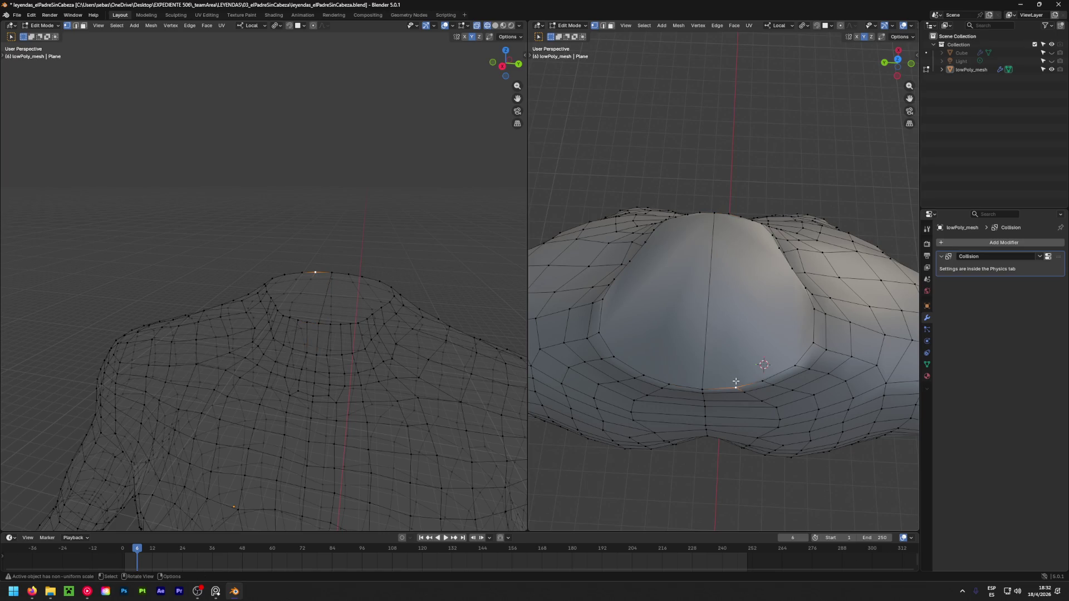
key("k")
left_click(738, 383)
left_click(729, 214)
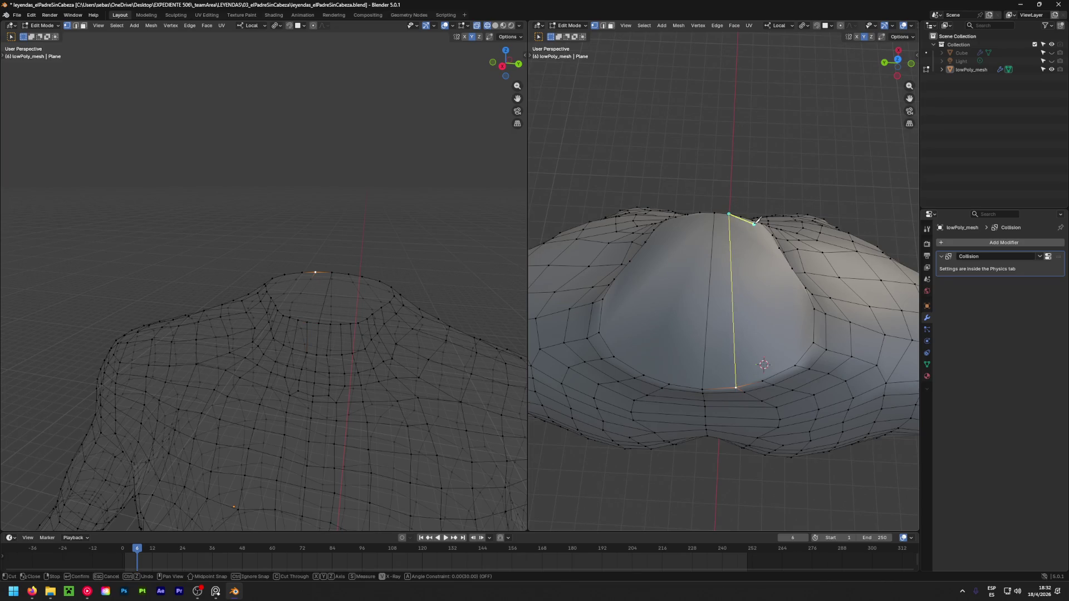
key("Return")
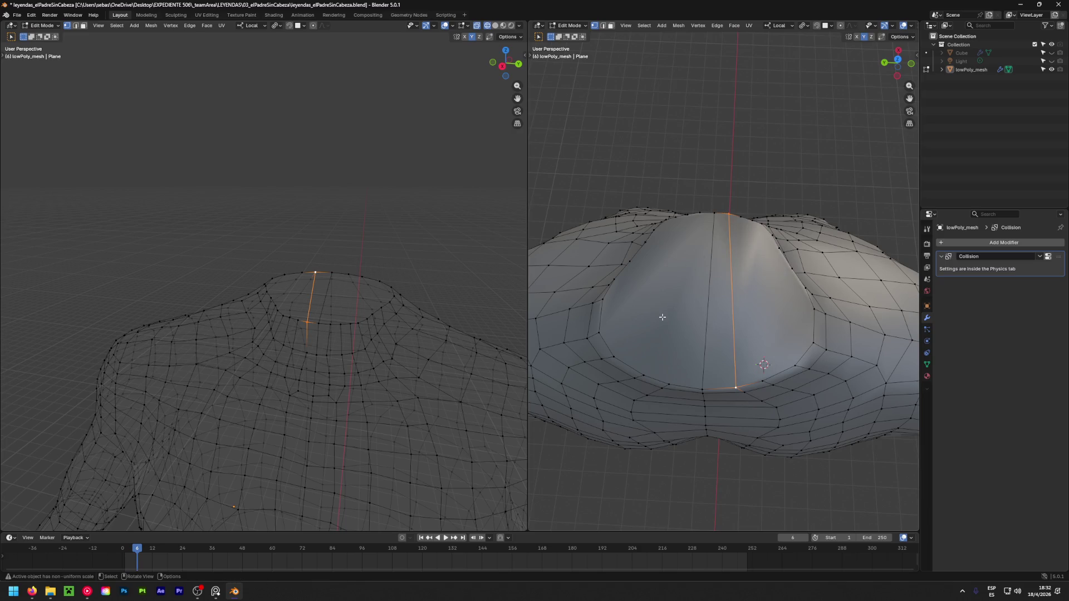
Knife a third cut from a lower rim vertex to the top rim and view it from the side
key("k")
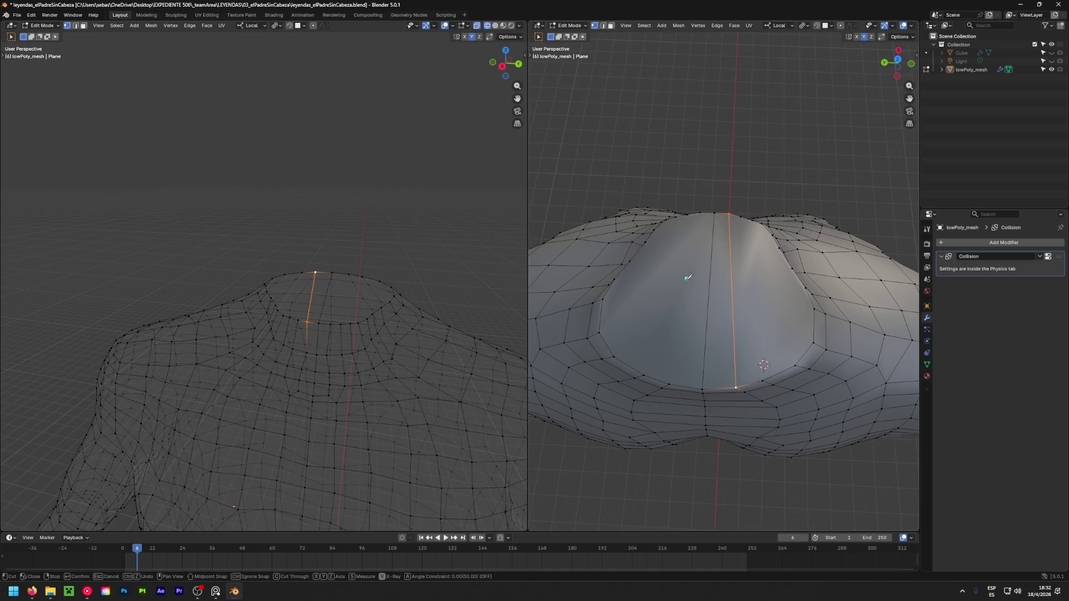
left_click(669, 385)
left_click(699, 215)
key("Return")
mouse_move(639, 348)
middle_mouse_down()
mouse_move(737, 145)
mouse_move(665, 168)
mouse_move(702, 215)
middle_mouse_up()
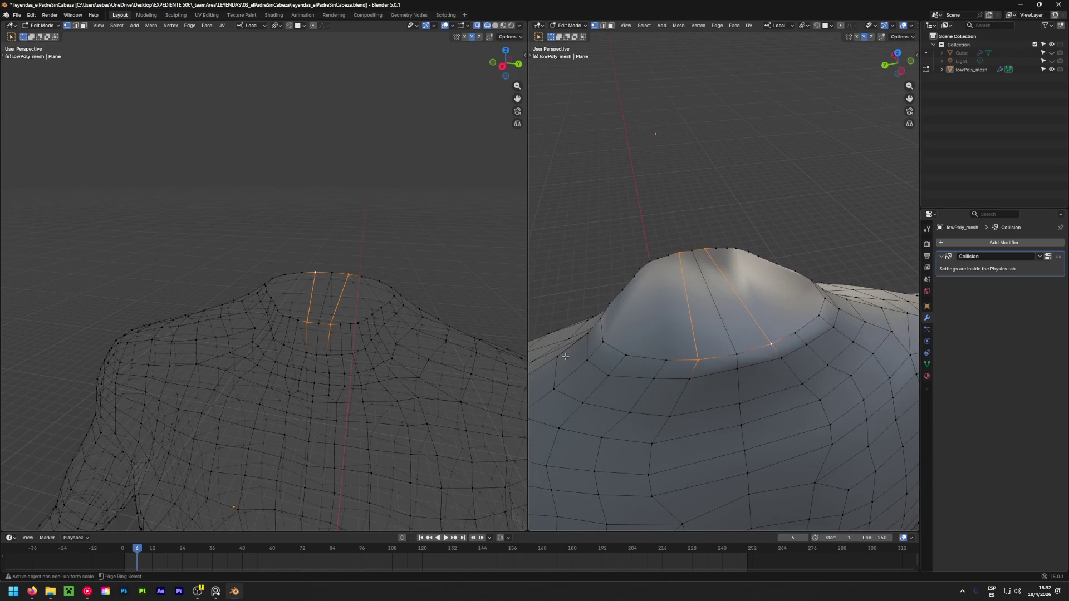
left_click(88, 593)
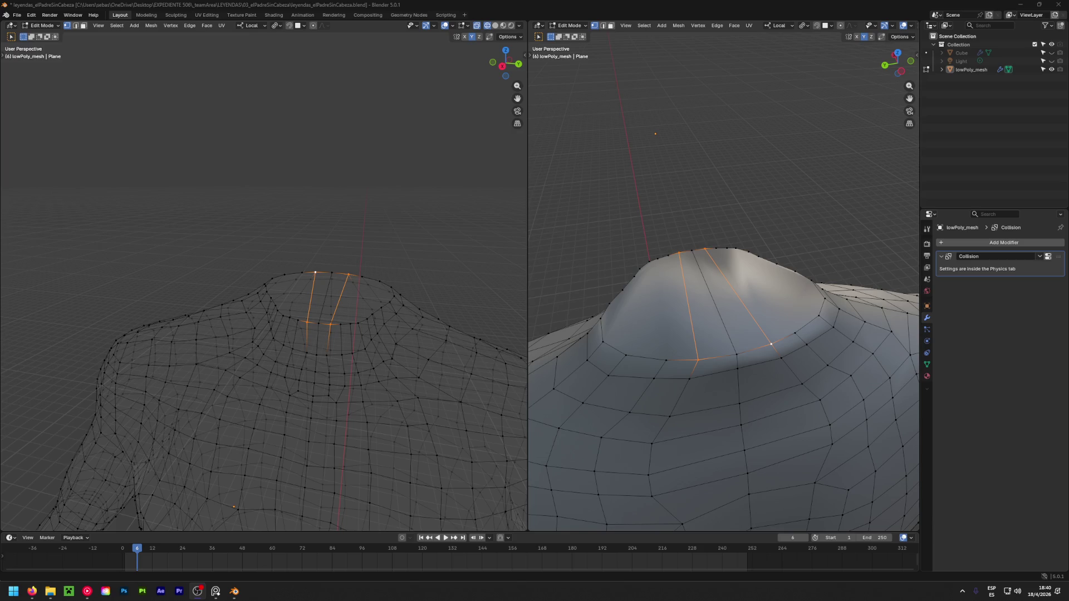
Zoom the left view in on the neck, clear the old selection and use solid shading
mouse_move(386, 252)
middle_mouse_down()
mouse_move(362, 335)
mouse_move(313, 319)
middle_mouse_up()
scroll(314, 318, "up", 3)
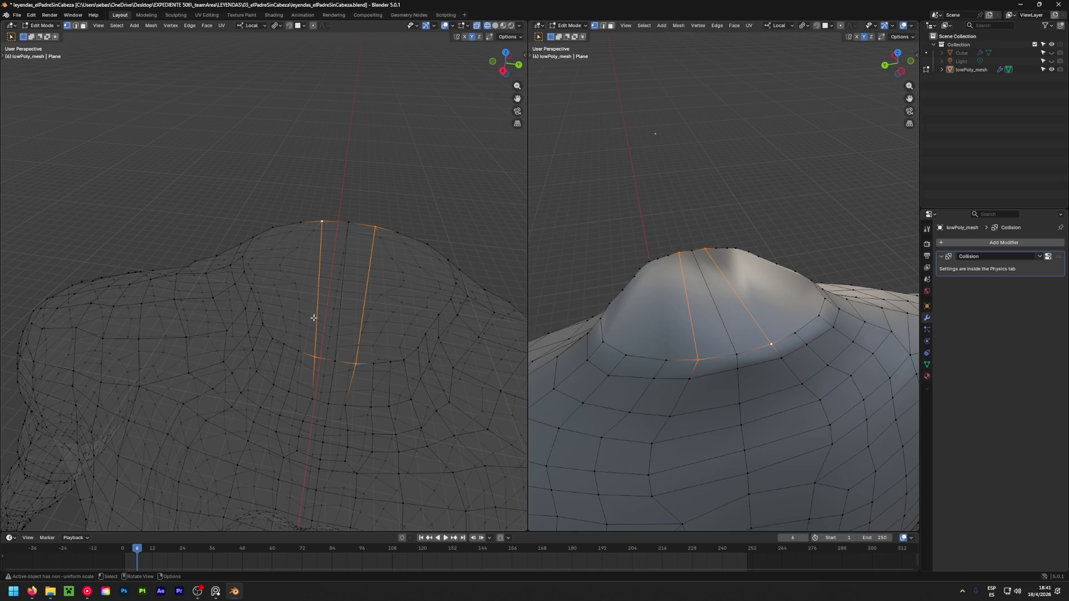
left_click(363, 303)
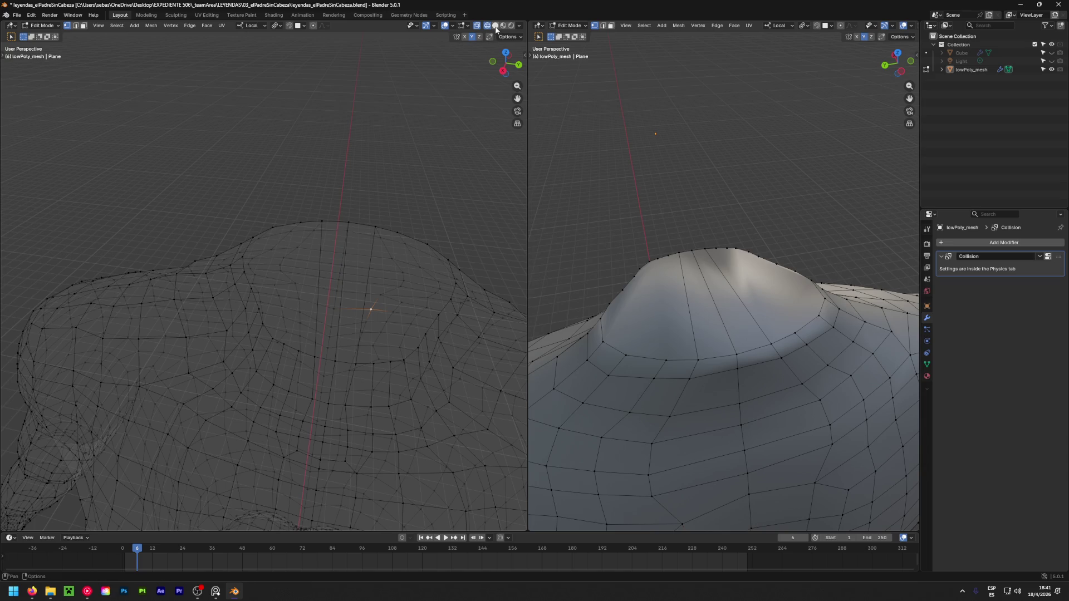
left_click(495, 26)
Select the three vertical neck-cap edges in edge mode and bring up the Delete menu
key("2")
left_click(363, 281)
left_click(342, 282, "shift")
left_click(326, 282, "shift")
key("x")
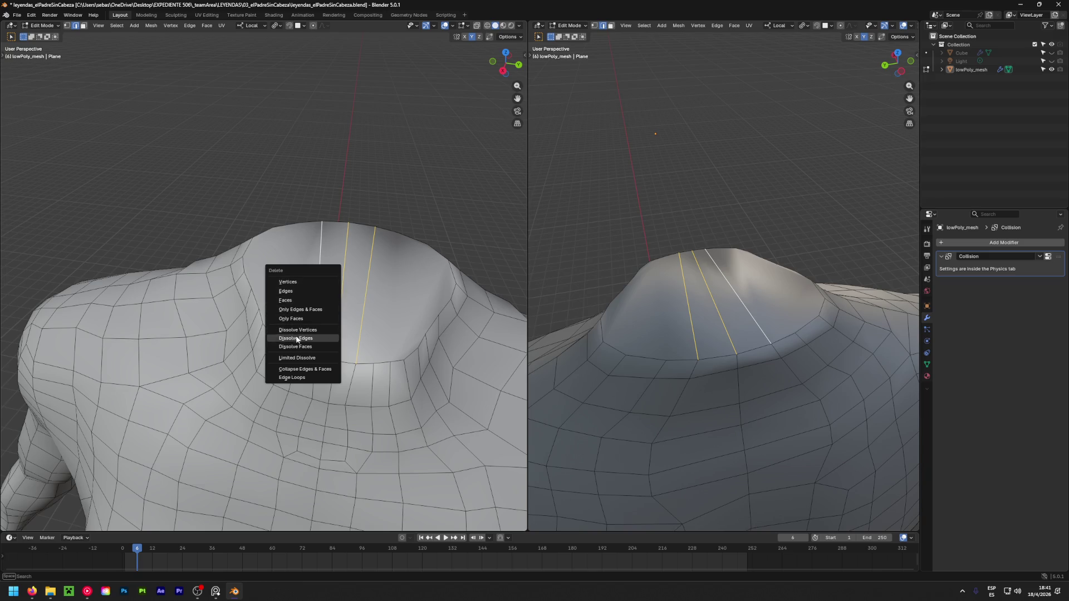
Dissolve the cap edges into one face and extrude it inward at 0.683 scale
left_click(295, 338)
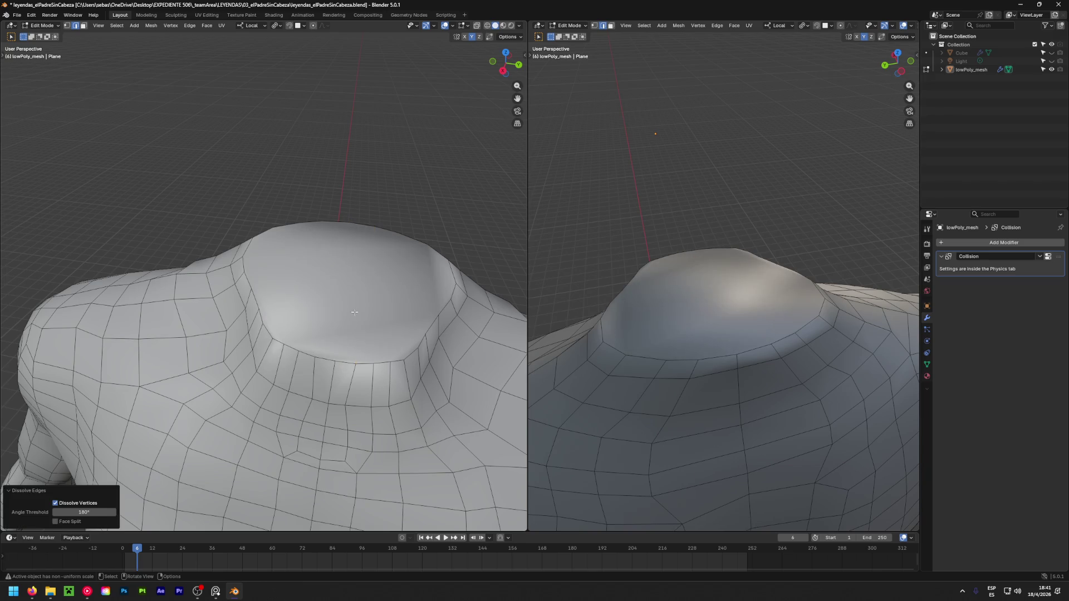
left_click(368, 366, "alt")
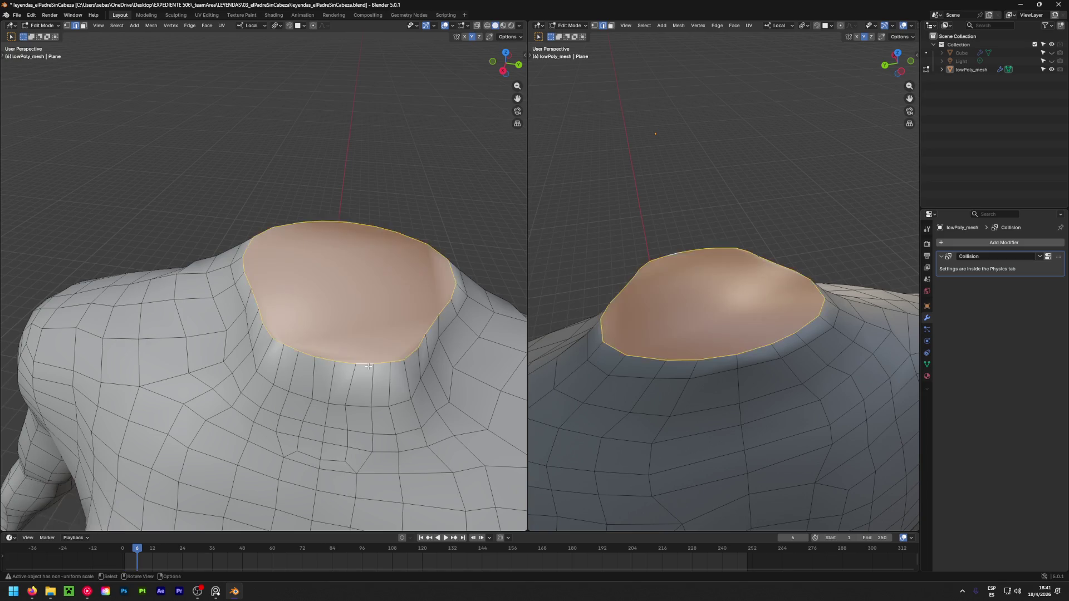
key("e")
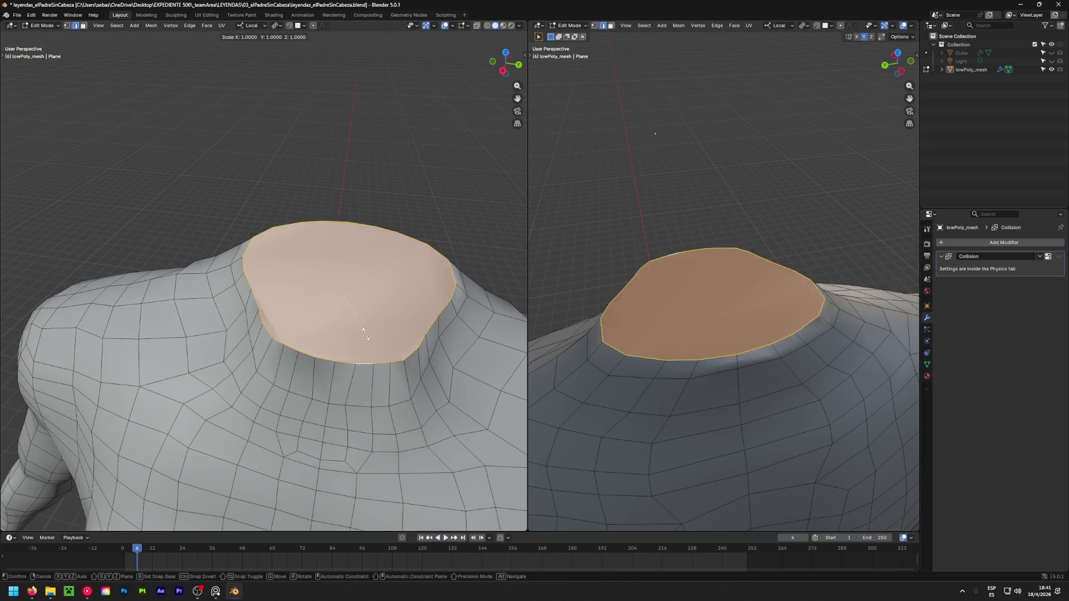
key("s")
left_click(359, 321)
Move the cap face, shrink it to 0.369 scale and reposition the small face
mouse_move(358, 320)
middle_mouse_down()
mouse_move(270, 315)
mouse_move(317, 321)
mouse_move(345, 305)
mouse_move(349, 327)
mouse_move(357, 318)
middle_mouse_up()
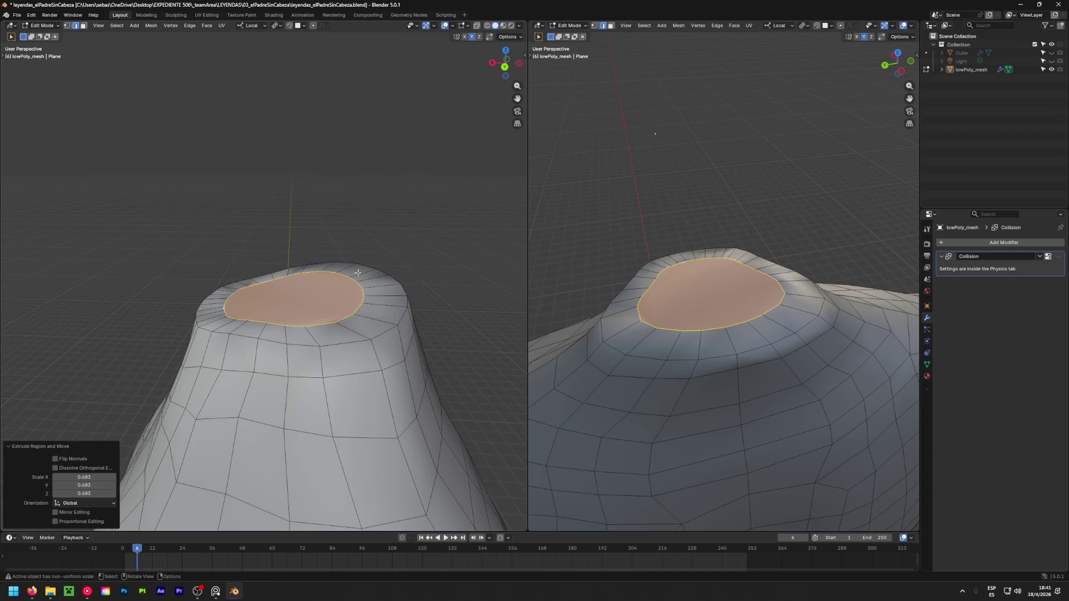
key("g")
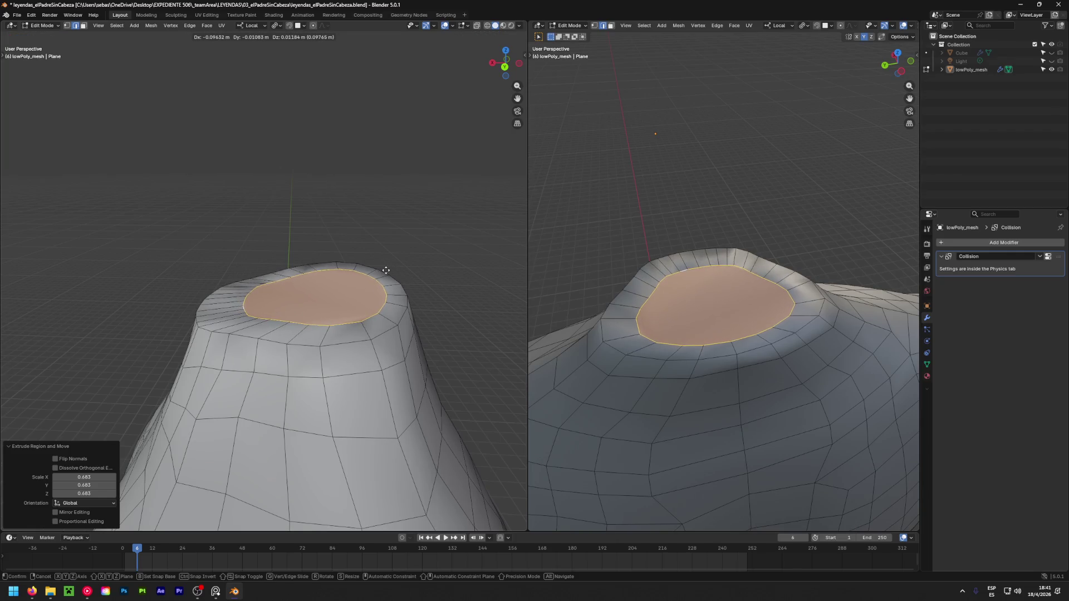
left_click(386, 270)
middle_click_drag(386, 270, 347, 373)
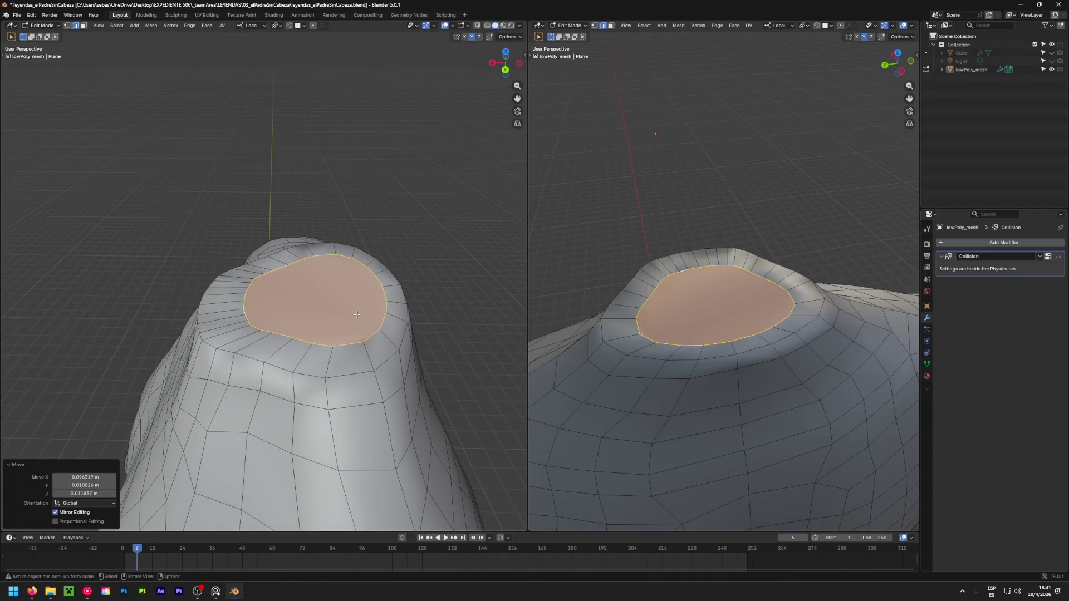
key("s")
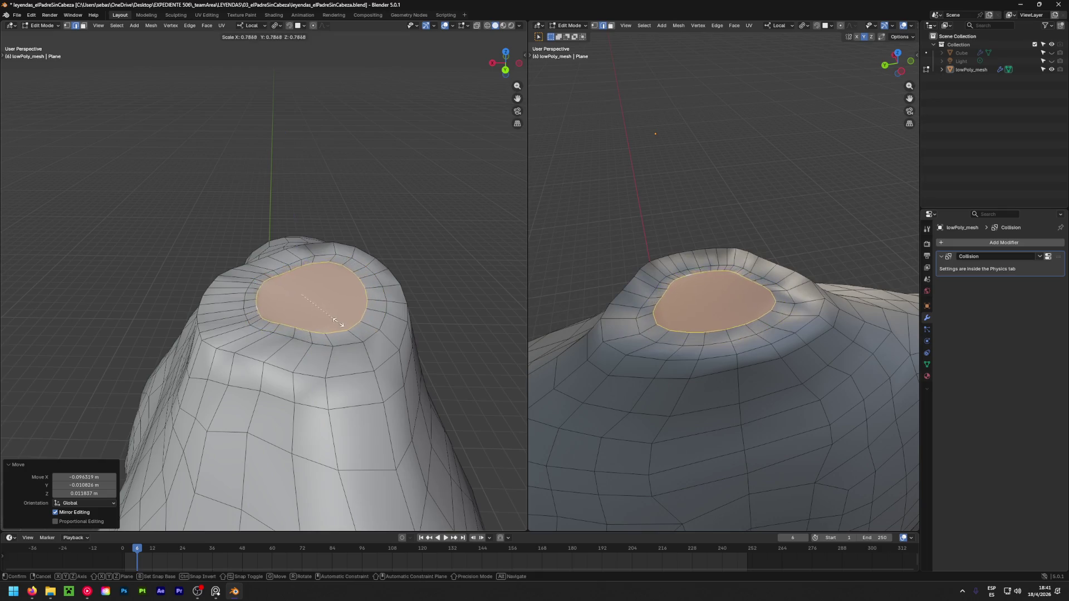
left_click(306, 316)
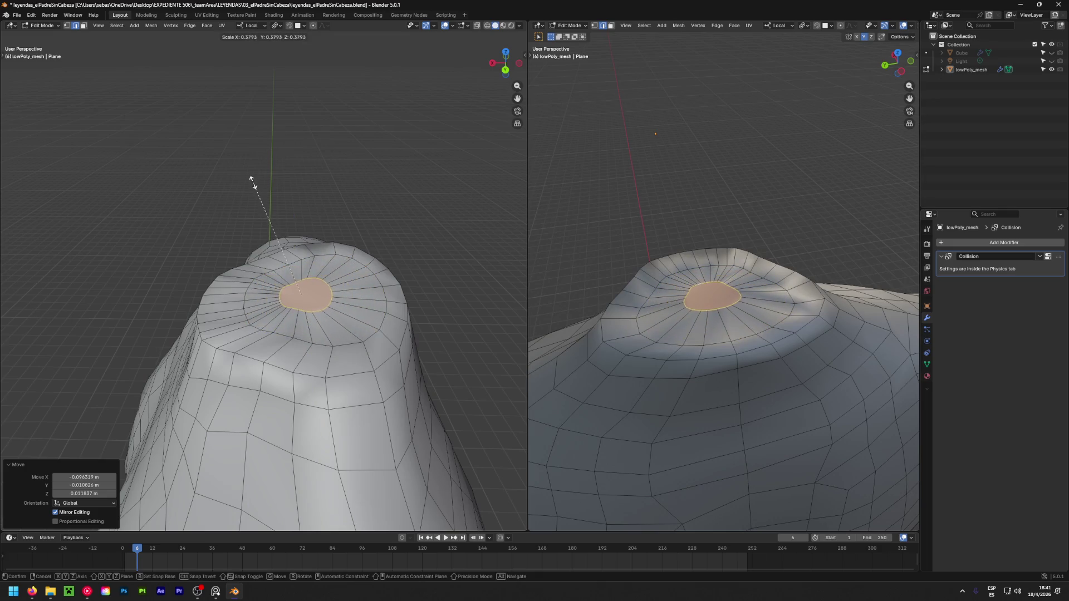
middle_click_drag(329, 296, 320, 232)
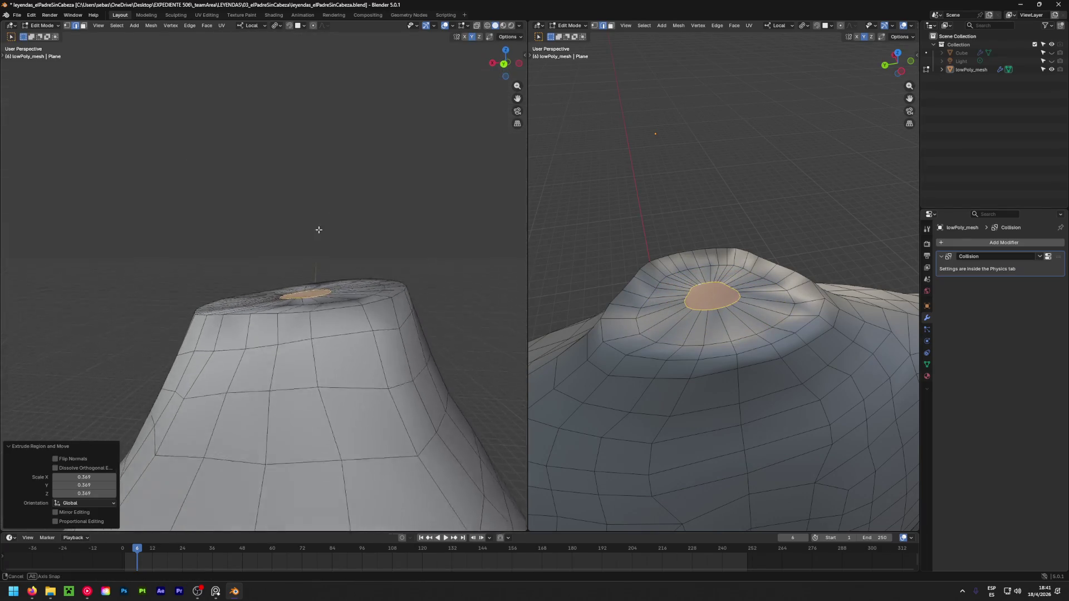
key("g")
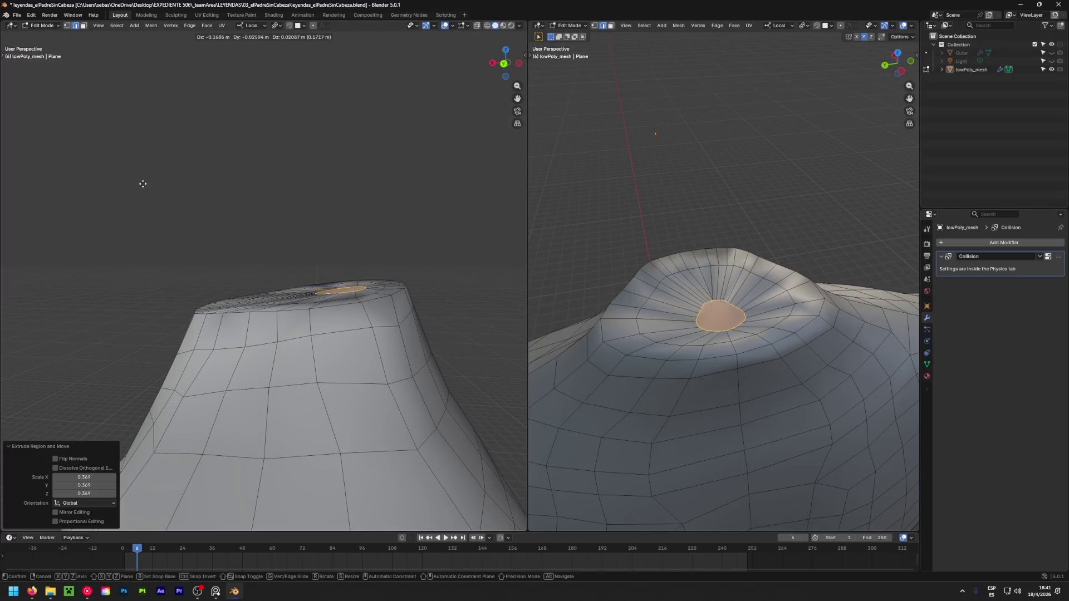
left_click(154, 175)
mouse_move(154, 175)
middle_mouse_down()
mouse_move(371, 411)
mouse_move(342, 333)
middle_mouse_up()
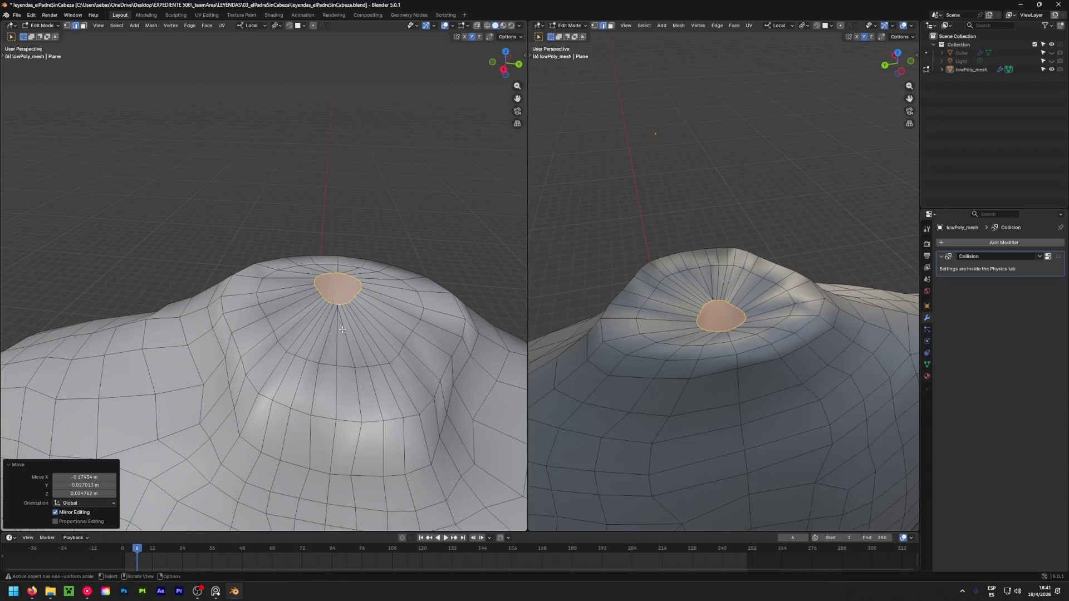
scroll(341, 331, "up", 2)
Enlarge the small neck-top face and raise it slightly along Z with the Move tool
key("s")
left_click(345, 312)
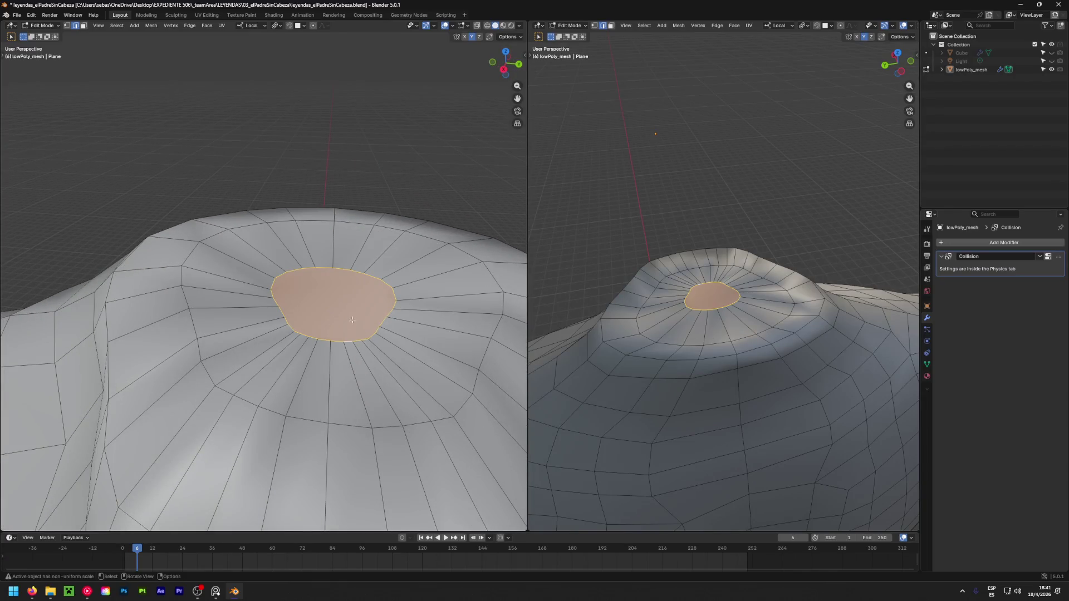
key("shift+space")
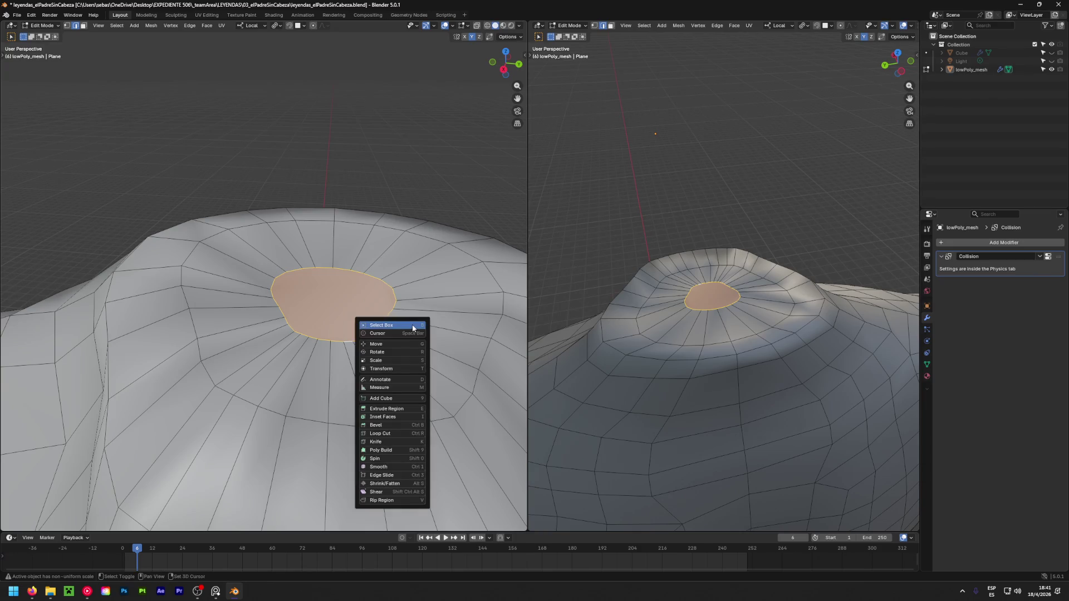
left_click(383, 349)
left_click_drag(332, 327, 343, 294)
left_click_drag(717, 285, 741, 327)
middle_click_drag(742, 327, 689, 388)
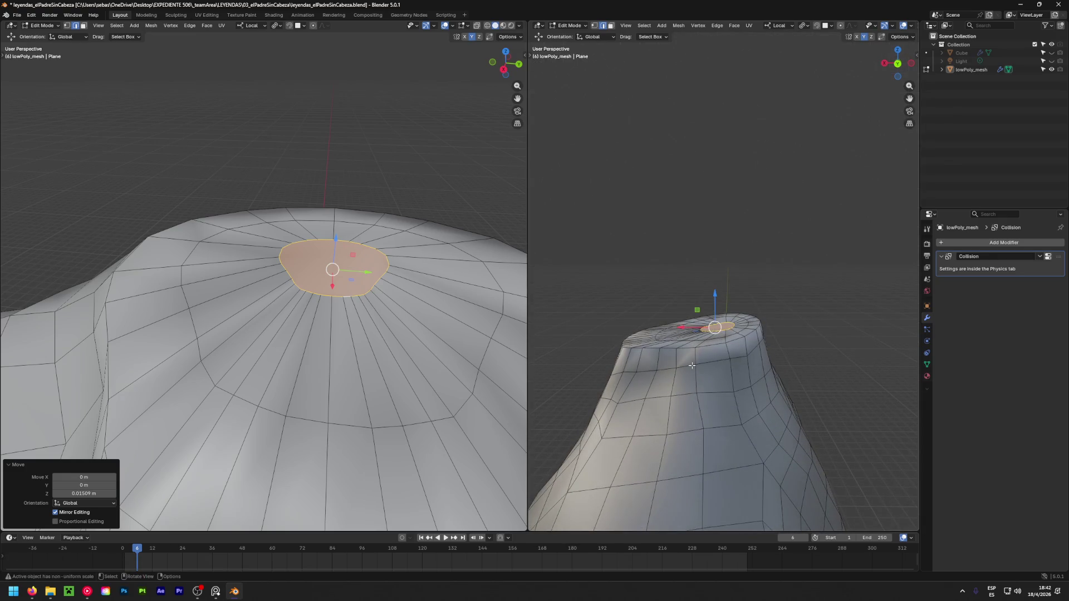
Tilt the neck-top face slightly with the Rotate tool
key("shift+space")
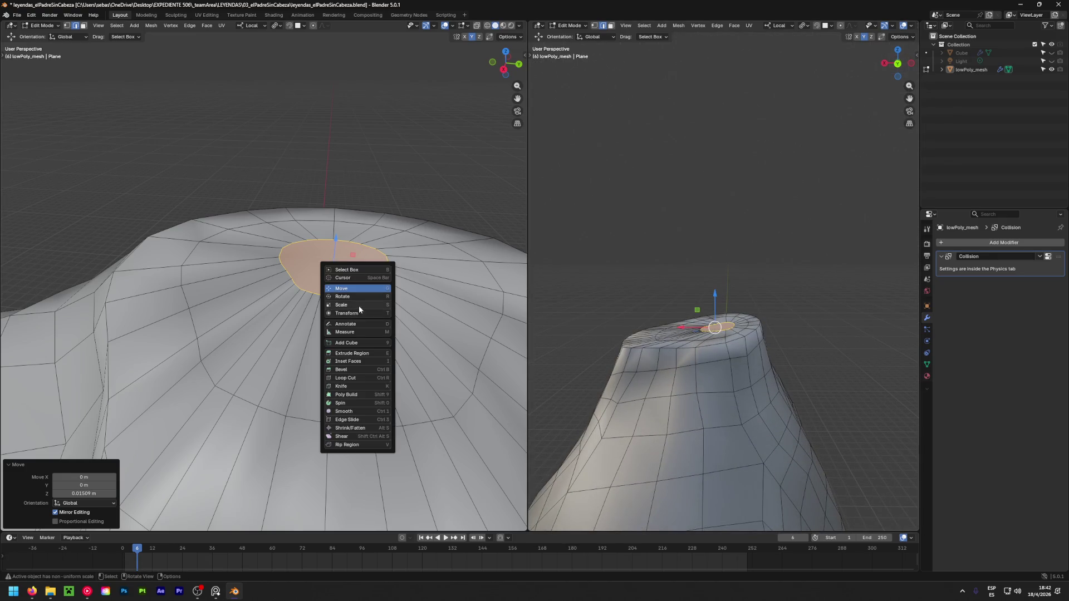
left_click(342, 296)
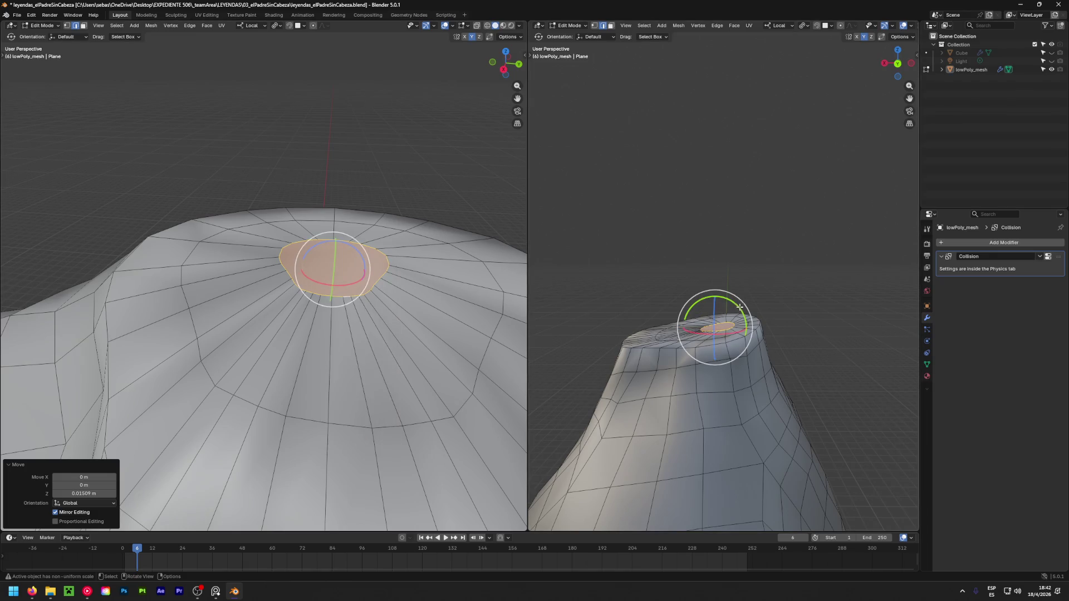
mouse_move(735, 306)
left_mouse_down()
mouse_move(692, 294)
mouse_move(729, 295)
left_mouse_up()
left_click(505, 331)
mouse_move(286, 363)
middle_mouse_down()
mouse_move(278, 284)
mouse_move(289, 276)
mouse_move(324, 347)
mouse_move(299, 419)
middle_mouse_up()
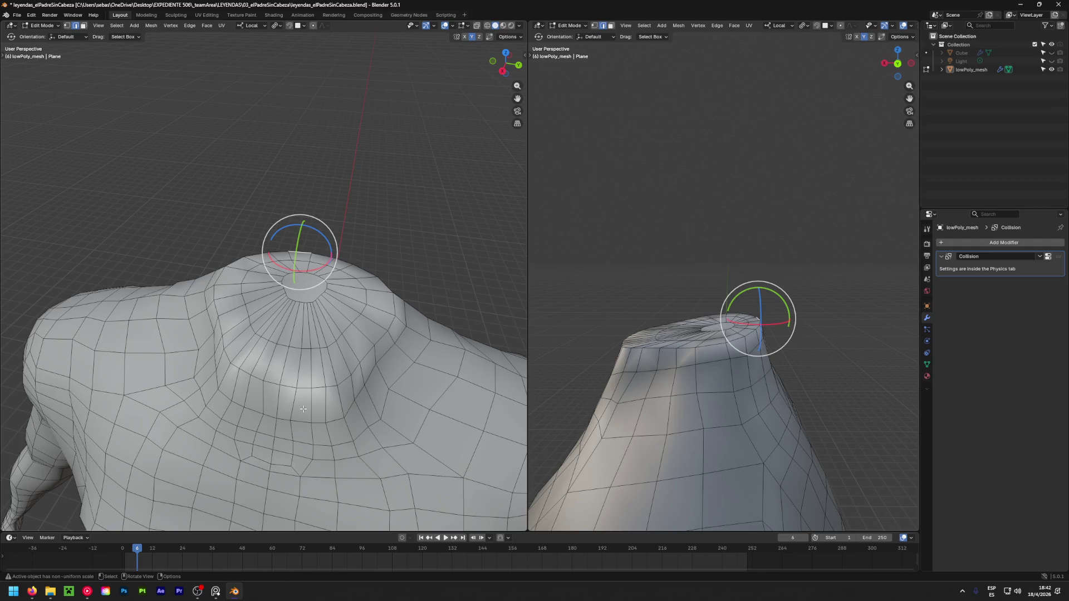
middle_click_drag(332, 396, 231, 353)
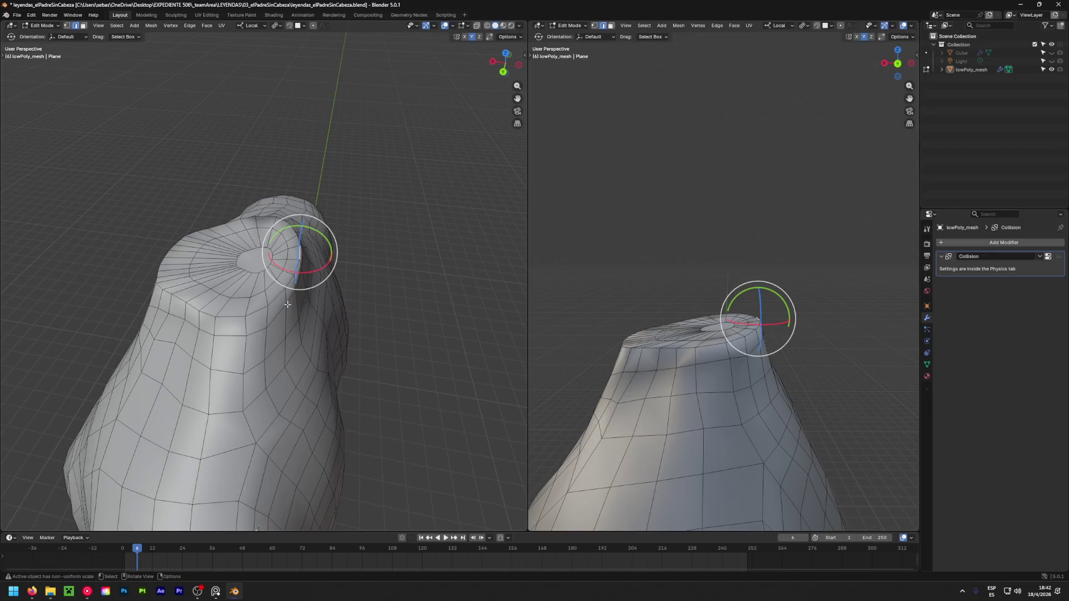
mouse_move(72, 198)
middle_mouse_down()
mouse_move(378, 163)
mouse_move(431, 257)
mouse_move(450, 219)
mouse_move(362, 262)
mouse_move(284, 279)
middle_mouse_up()
Select a neck-top face and grow the selection across the cap faces
left_click(431, 258)
scroll(440, 239, "down", 3)
scroll(282, 277, "up", 4)
left_click(278, 276)
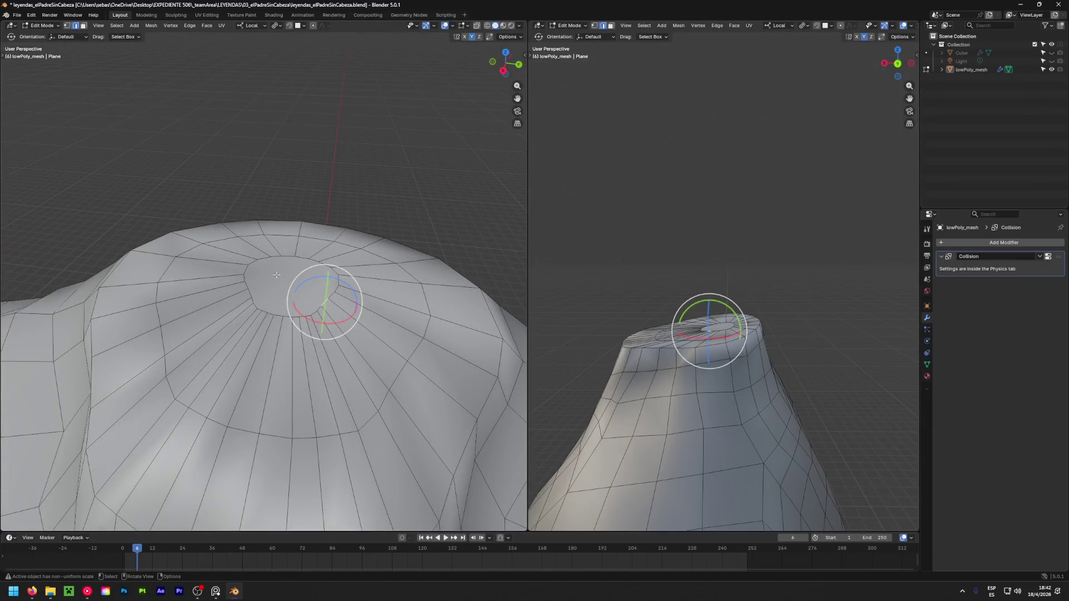
scroll(334, 181, "down", 5)
key("ctrl+z")
key("ctrl+z")
key("ctrl+shift+z")
key("ctrl+shift+z")
key("ctrl+shift+z")
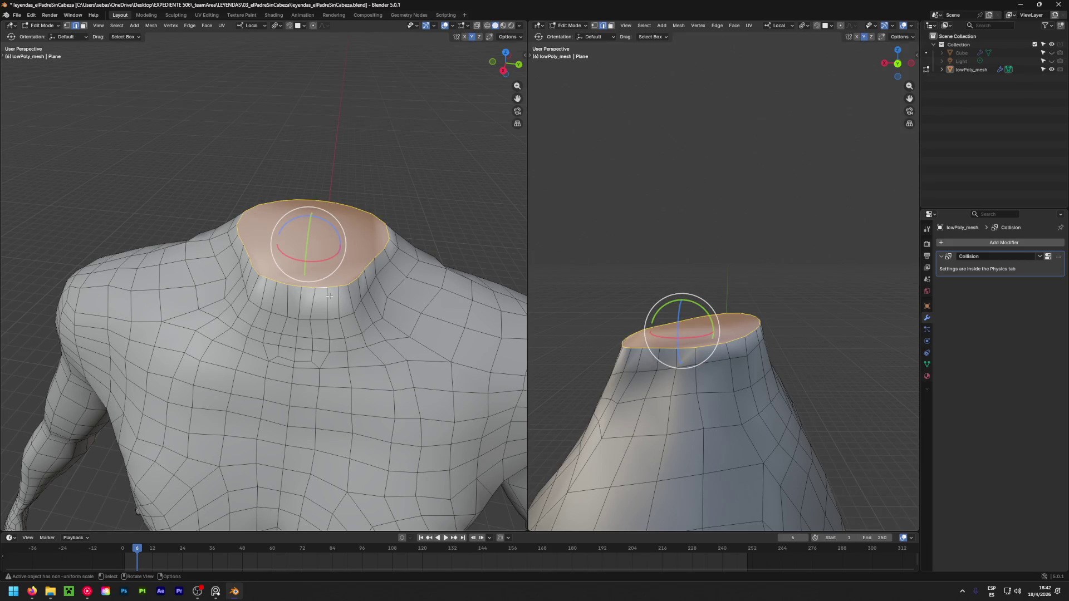
scroll(334, 262, "down", 5)
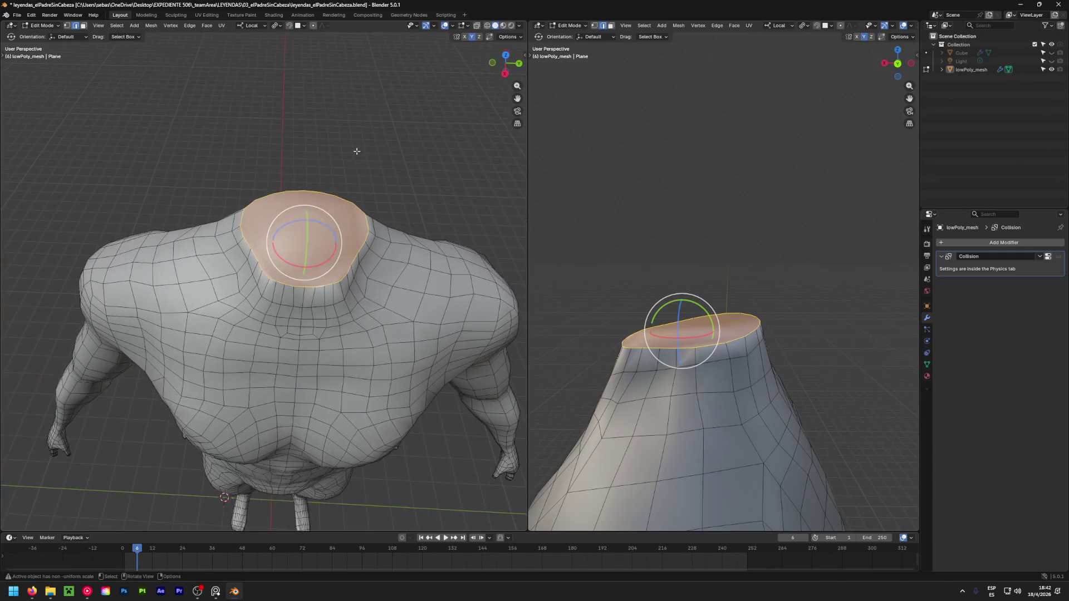
key("alt+a")
scroll(289, 283, "up", 8)
scroll(297, 298, "up", 2)
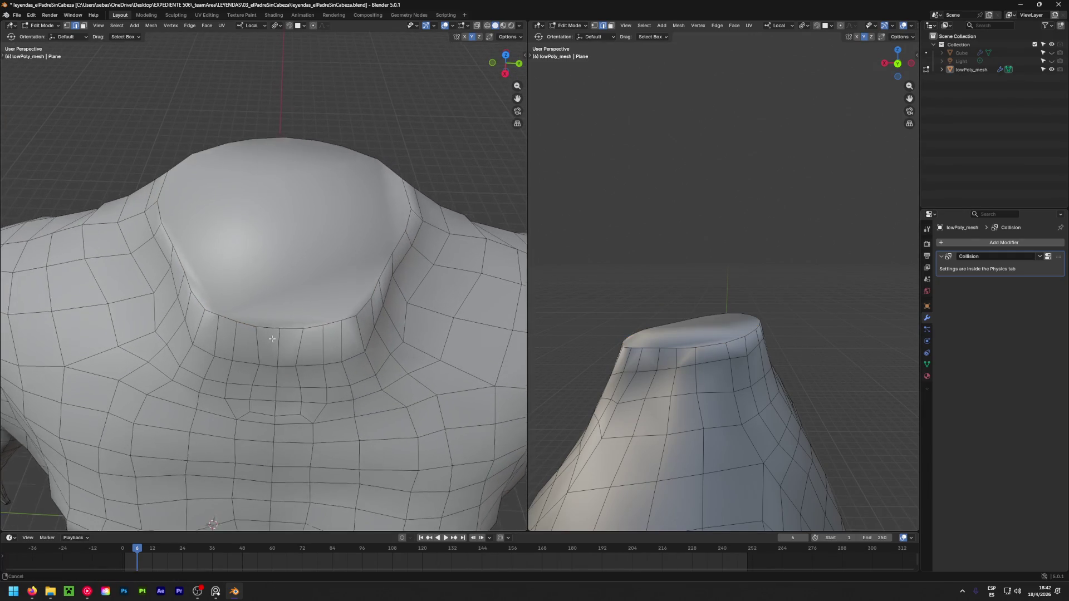
From a top-down view, knife-cut four top-to-bottom edges through the middle and right of the cap
middle_click_drag(297, 298, 273, 351, "shift")
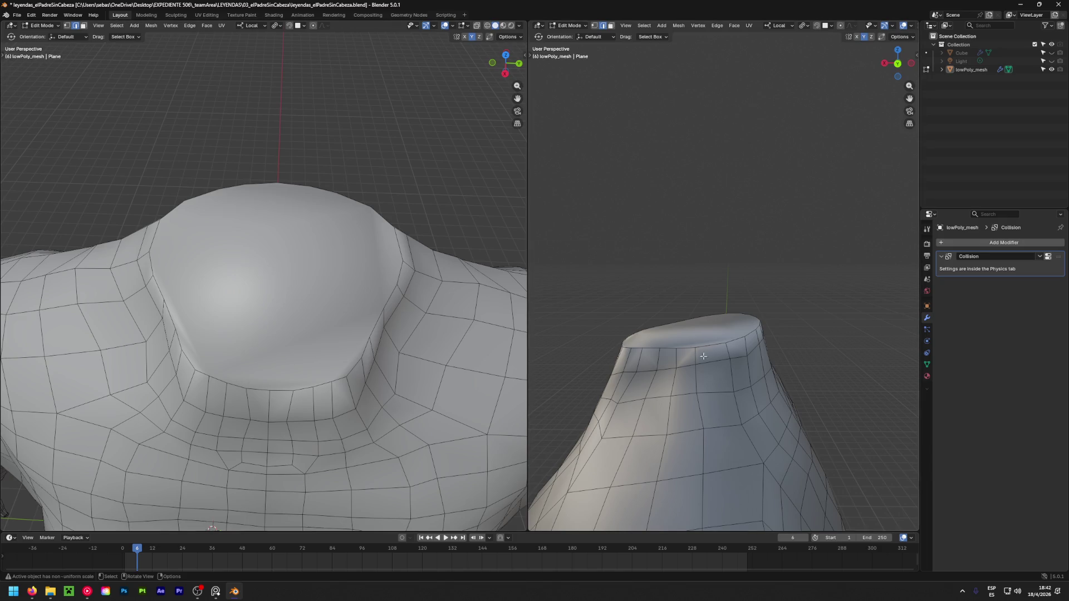
scroll(666, 347, "up", 4)
mouse_move(666, 346)
middle_mouse_down("alt")
mouse_move(743, 475)
mouse_move(687, 408)
mouse_move(725, 315)
middle_mouse_up("alt")
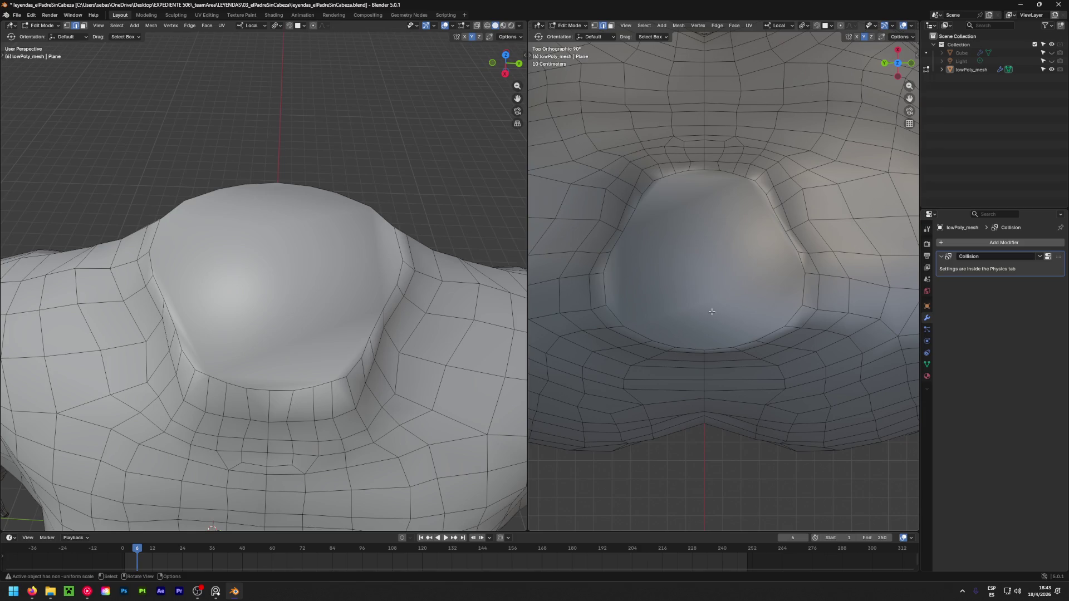
key("k")
left_click(704, 350)
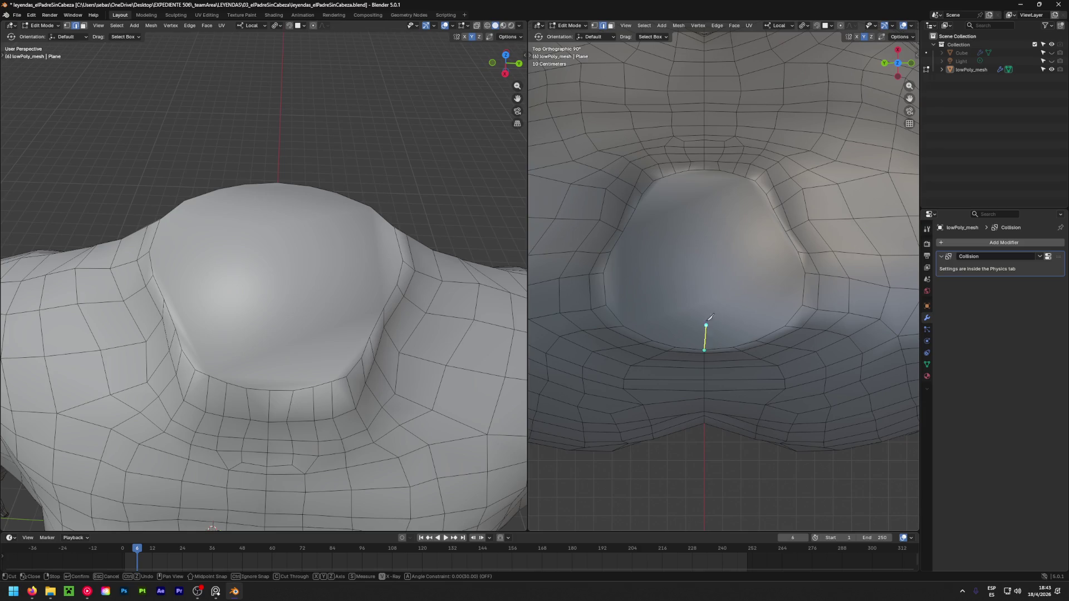
left_click(708, 168)
key("Return")
key("k")
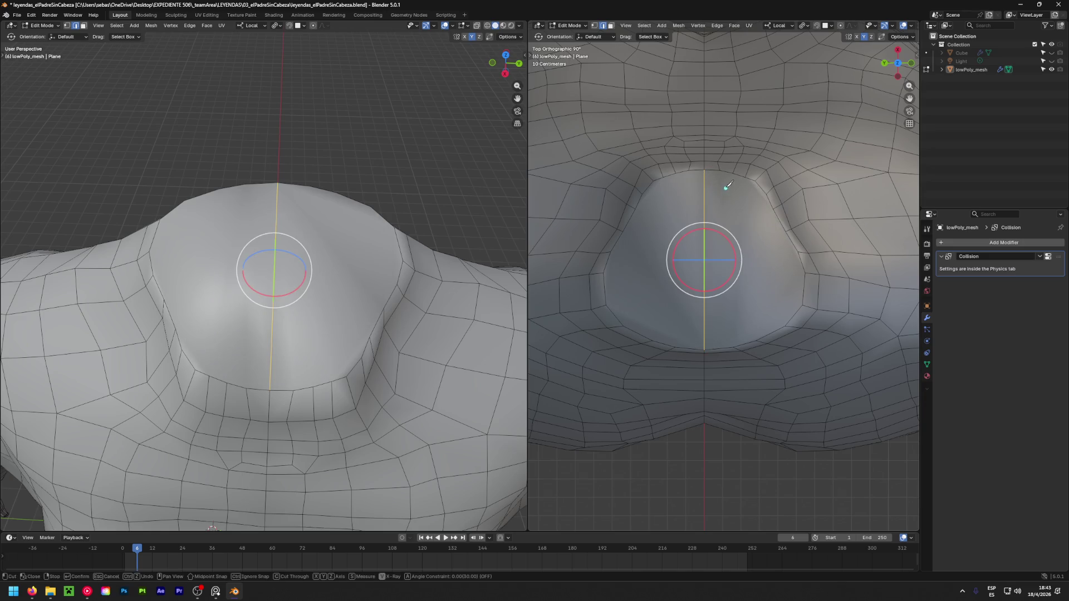
left_click(720, 171)
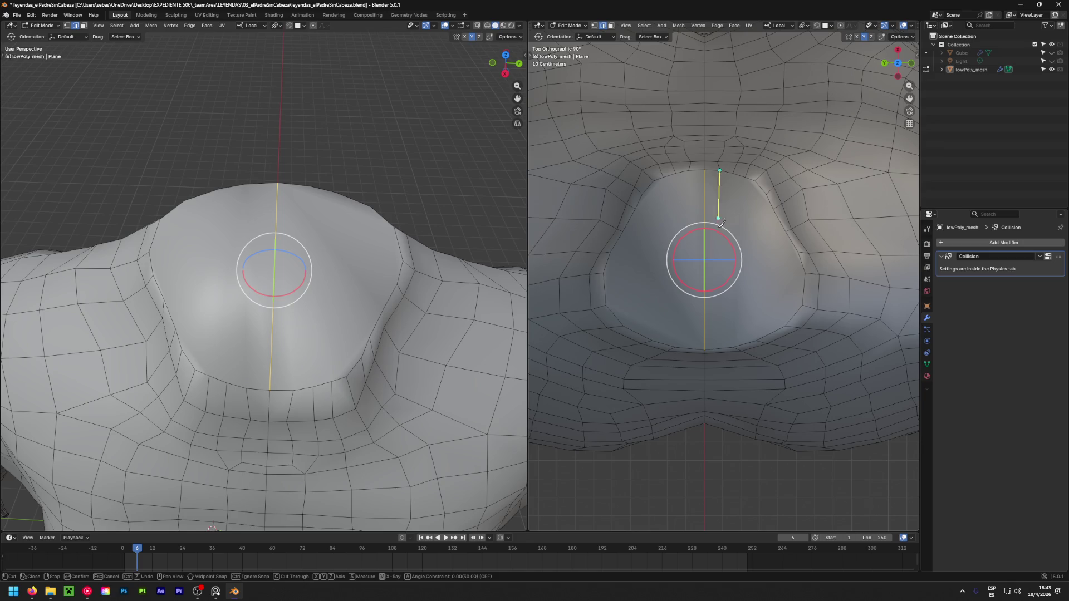
left_click(733, 346)
key("Return")
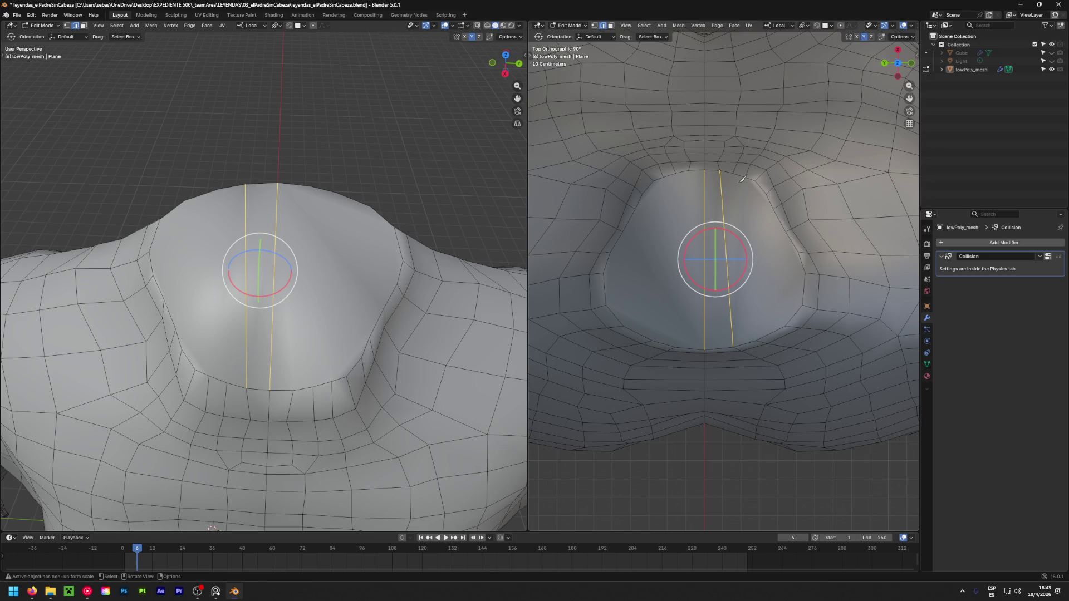
key("k")
left_click(733, 175)
left_click(756, 340)
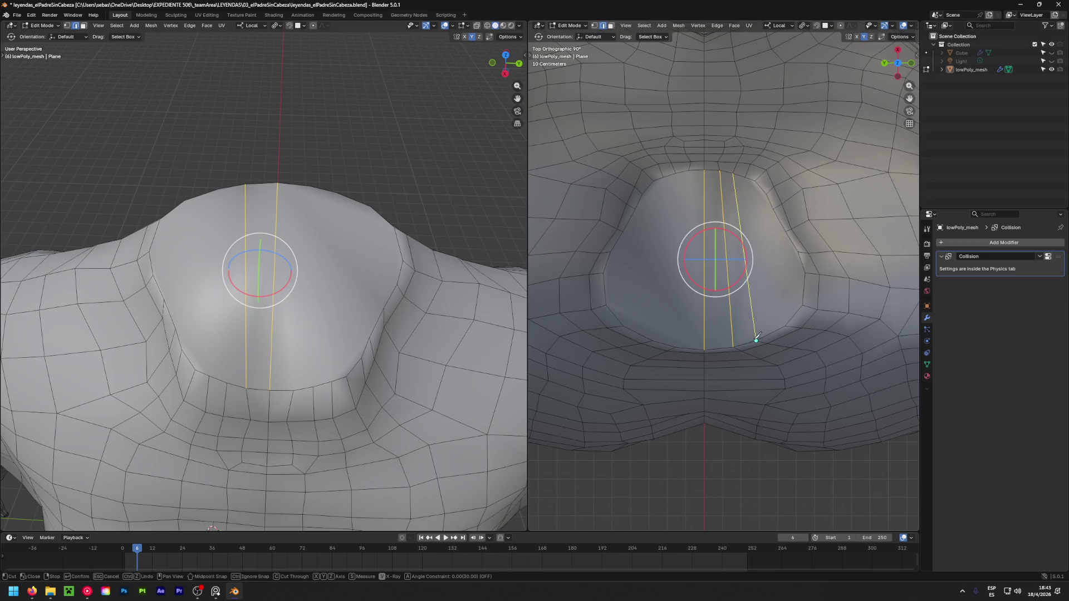
key("Return")
key("k")
left_click(745, 177)
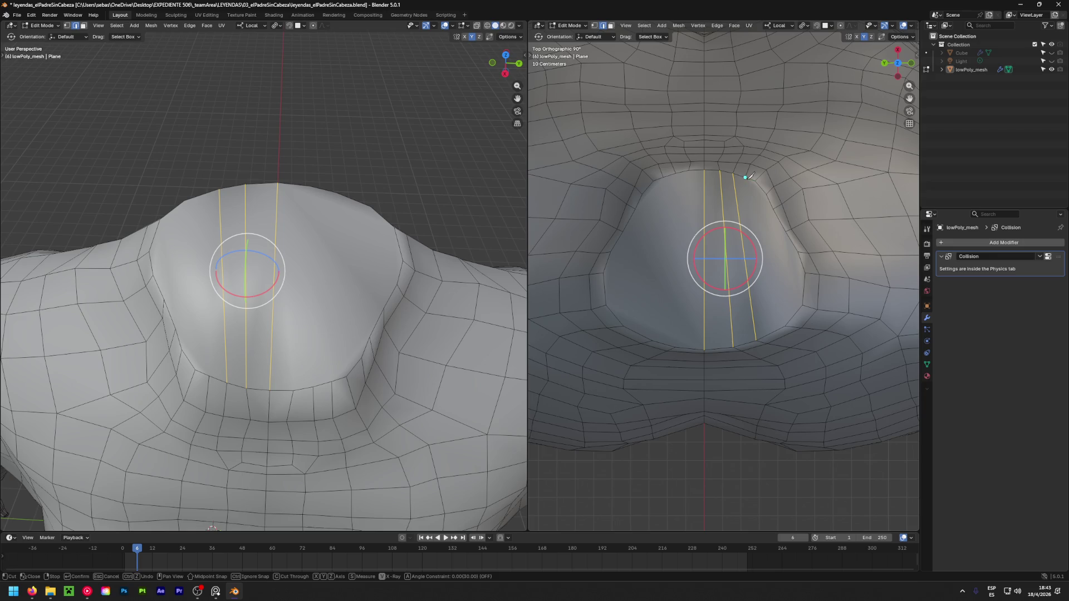
left_click(785, 325)
key("Return")
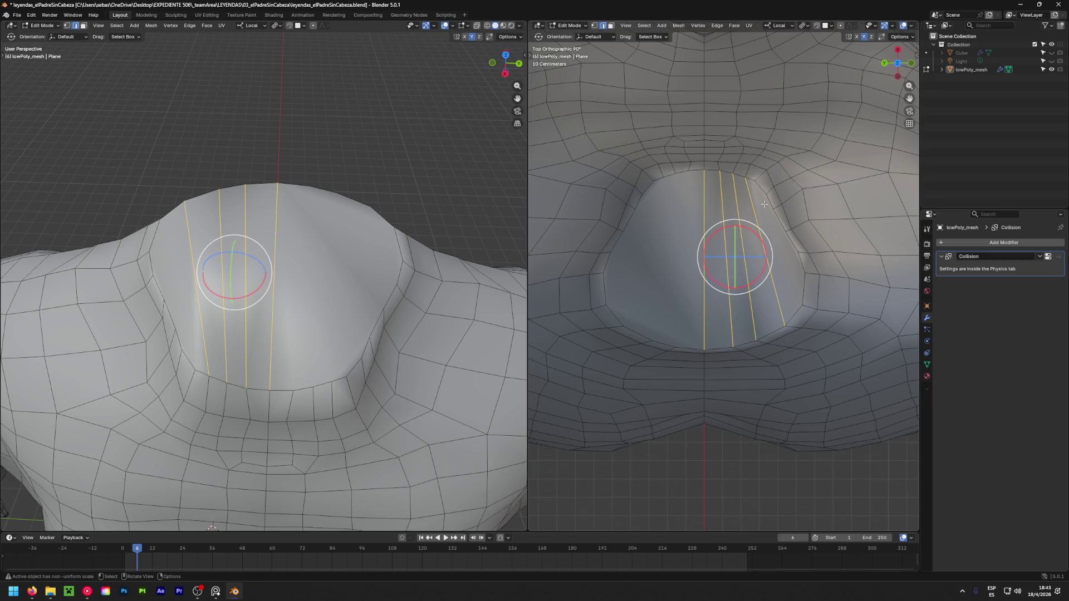
Knife-cut three more top-to-bottom edges across the cap's left side, out to the rim
key("k")
left_click(689, 170)
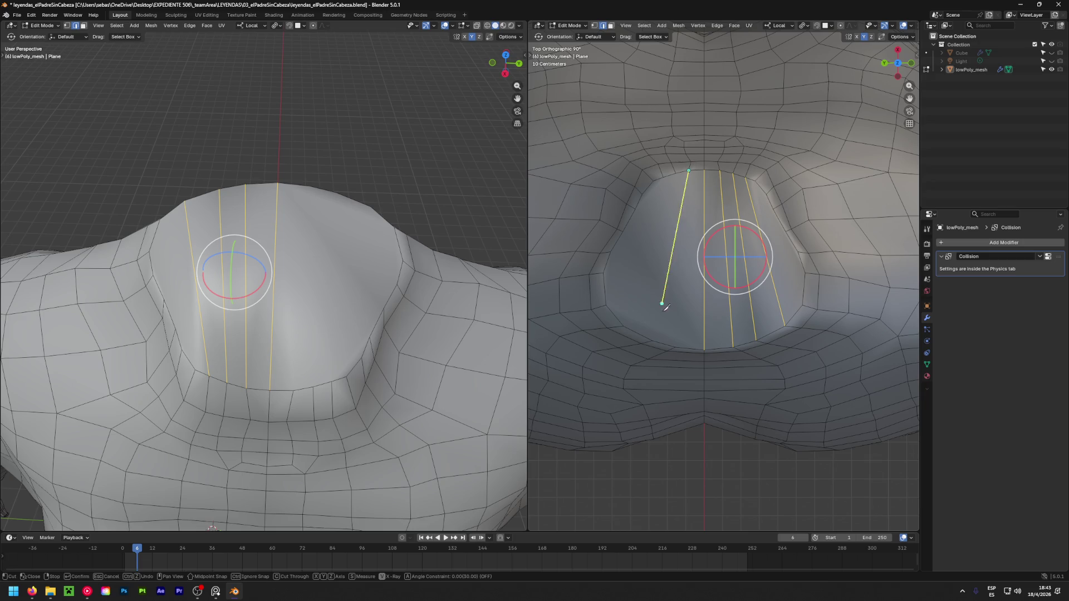
left_click(676, 346)
key("Return")
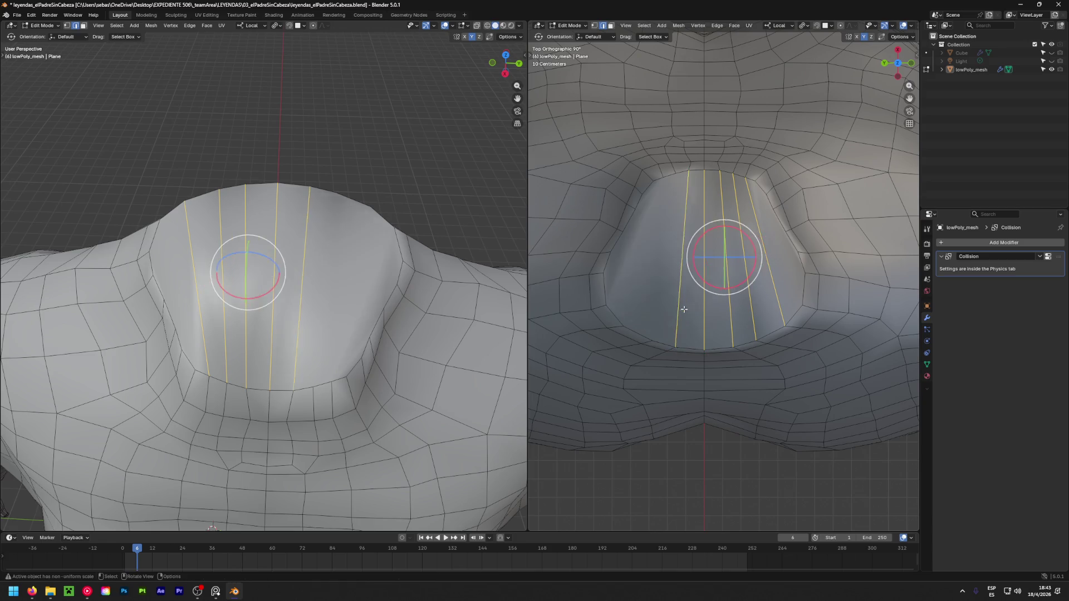
key("k")
left_click(676, 174)
left_click(654, 339)
key("Return")
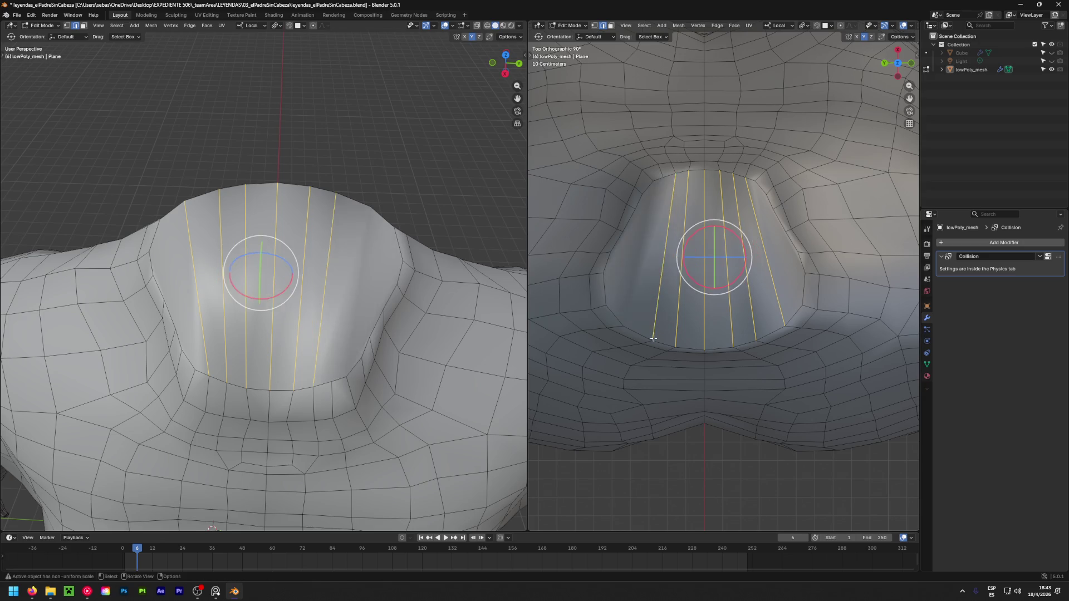
key("k")
left_click(663, 178)
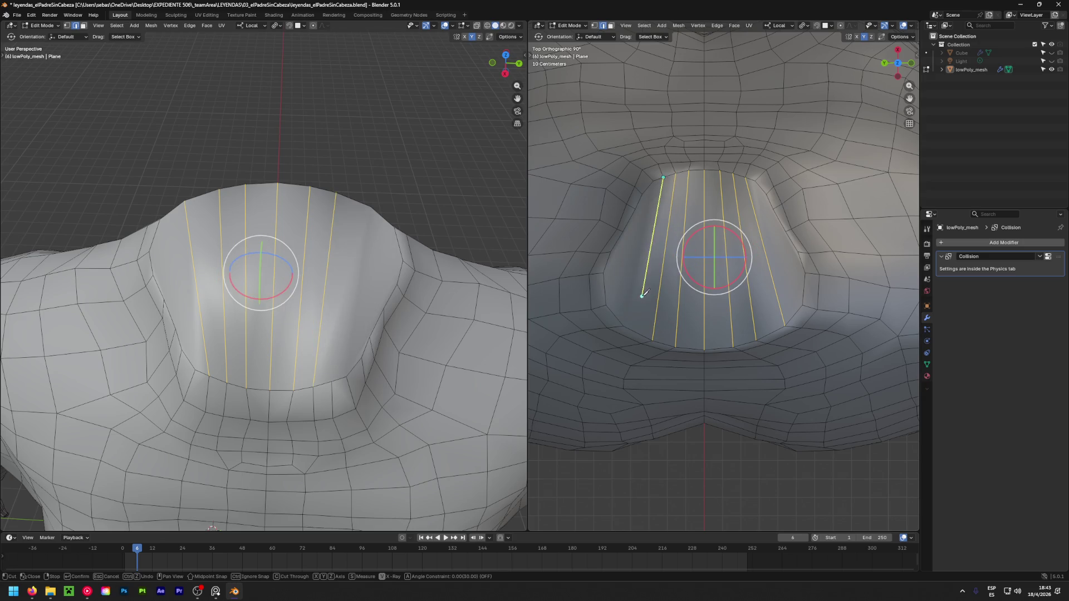
left_click(624, 323)
key("Return")
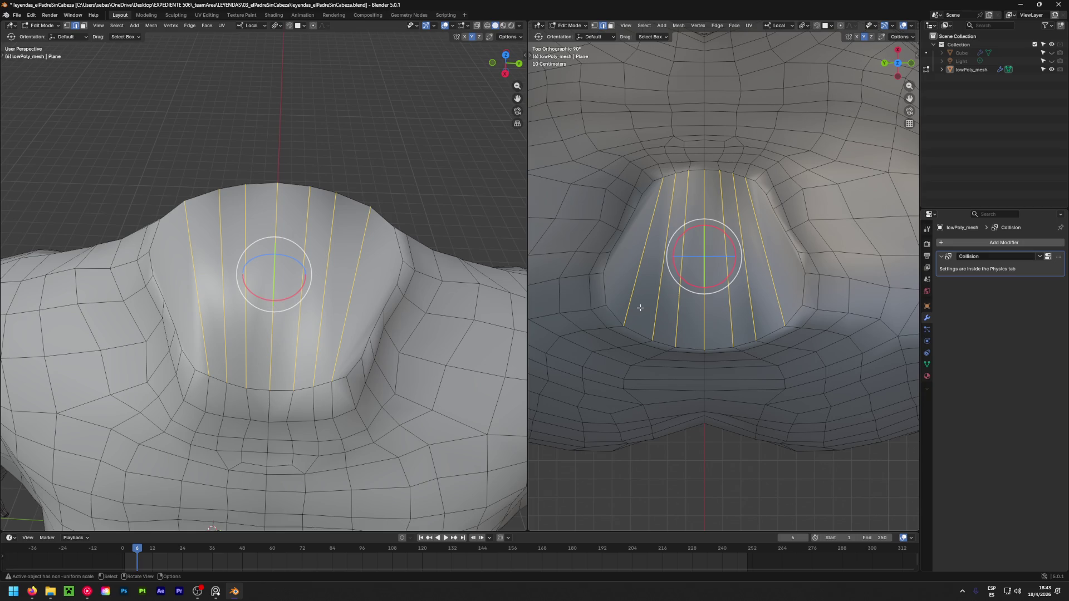
Knife-cut three horizontal edges across the lower part of the cap
key("k")
left_click(606, 305)
left_click(803, 305)
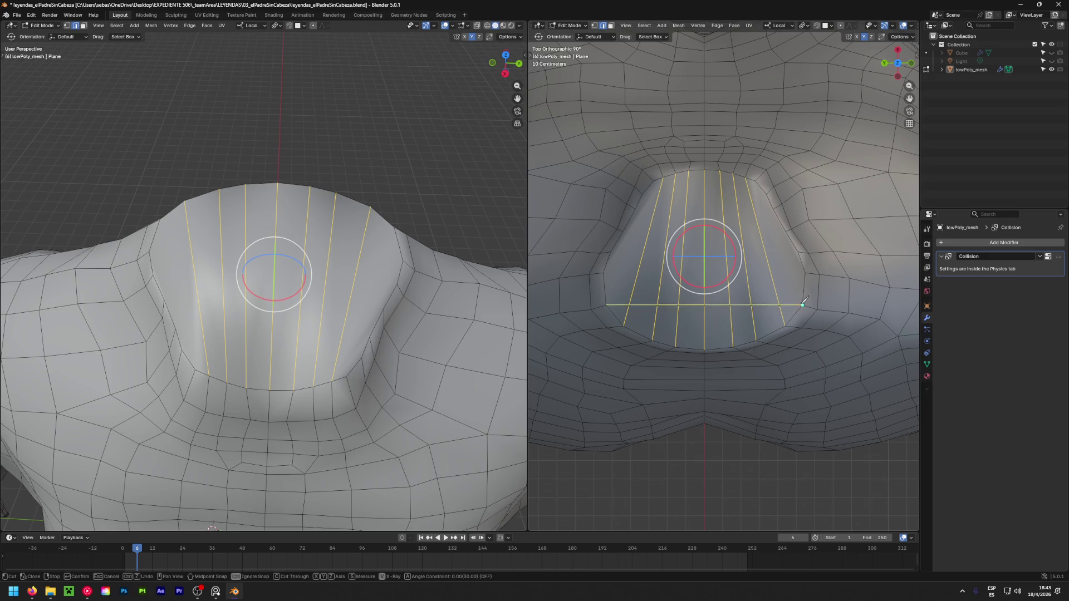
key("Return")
key("k")
left_click(603, 273)
left_click(805, 276)
key("Return")
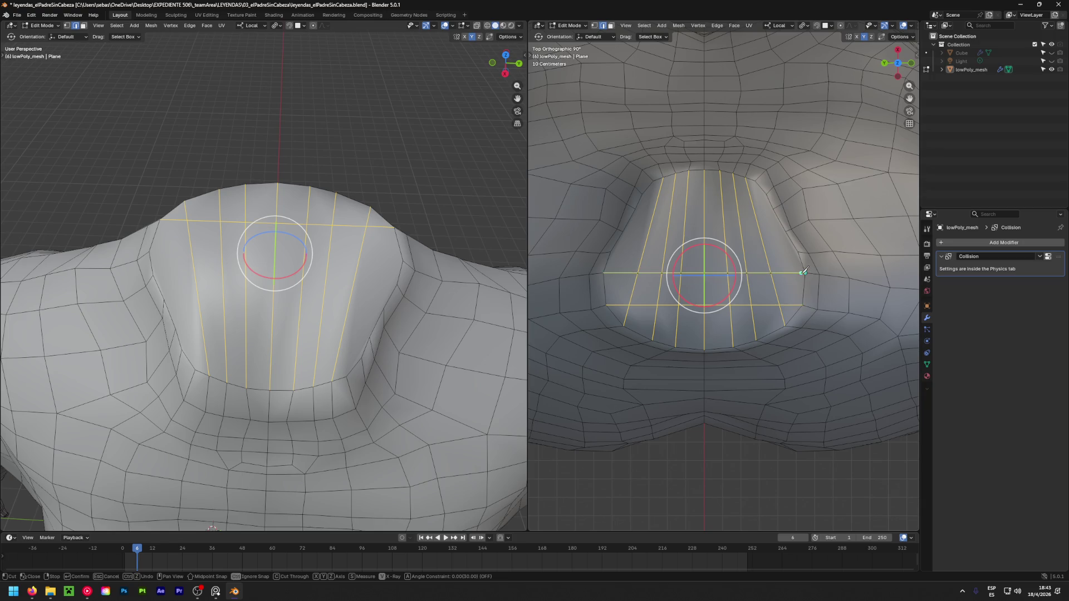
left_click(734, 277, "alt")
key("k")
left_click(611, 252)
left_click(802, 252)
key("Return")
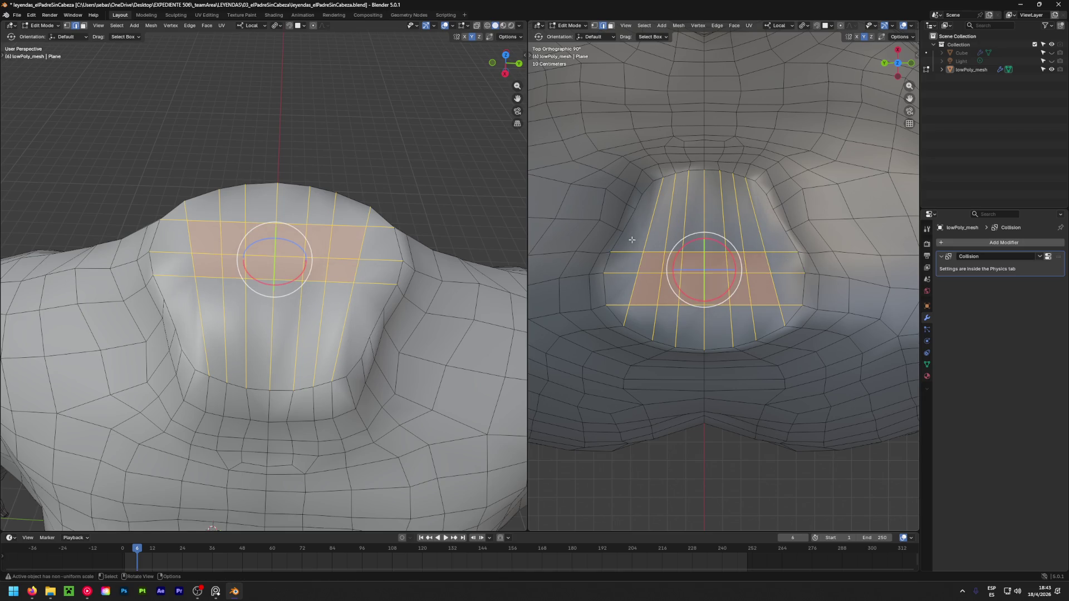
Knife-cut three more horizontal edges up to the cap's topmost row
key("k")
left_click(622, 231)
left_click(784, 231)
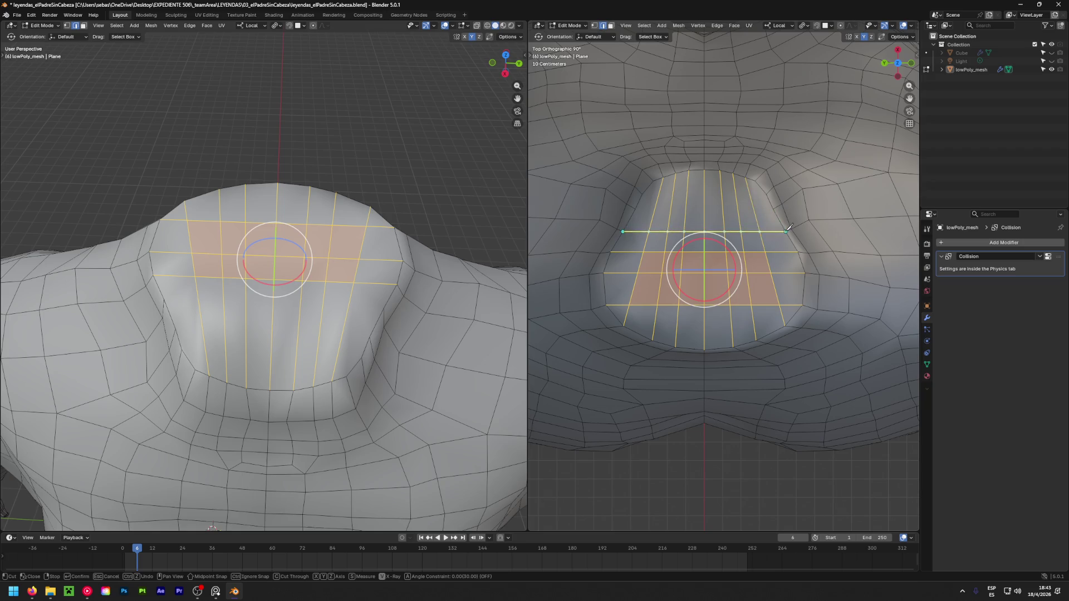
key("Return")
key("k")
left_click(635, 210)
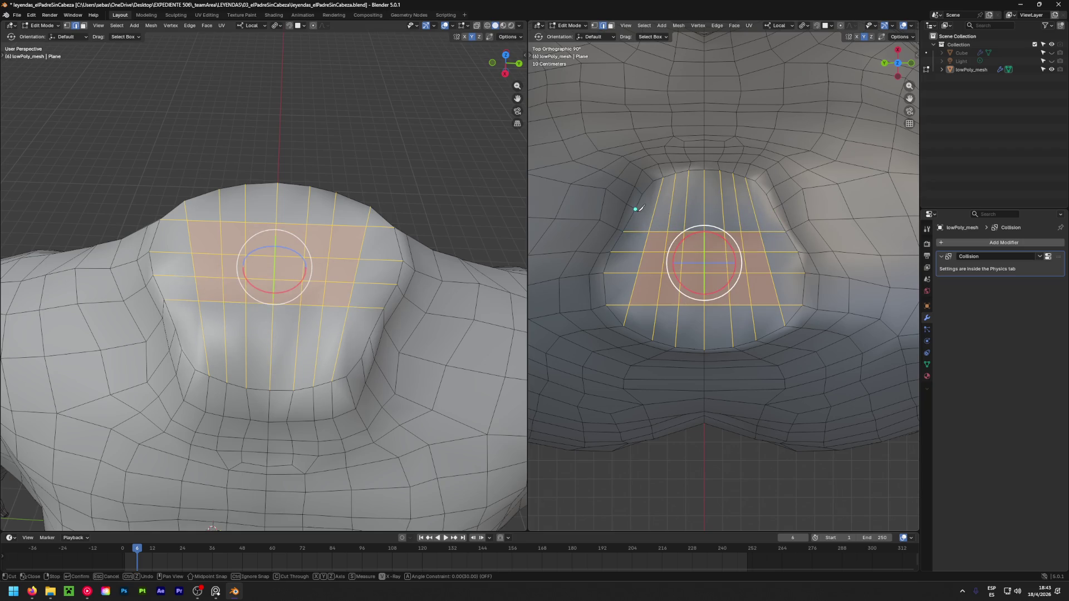
left_click(772, 209)
key("Return")
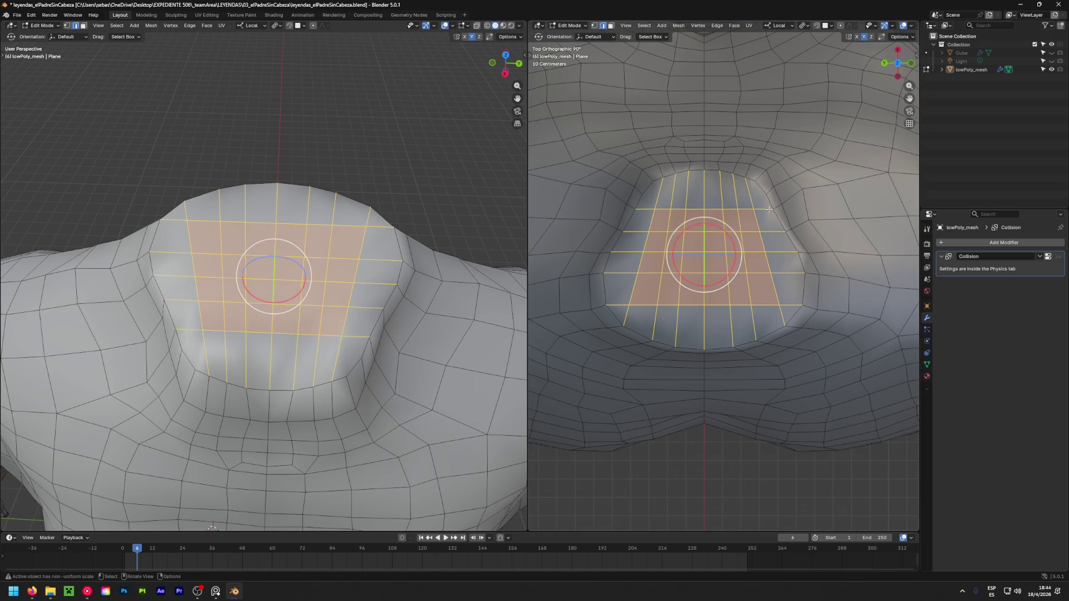
key("k")
left_click(641, 194)
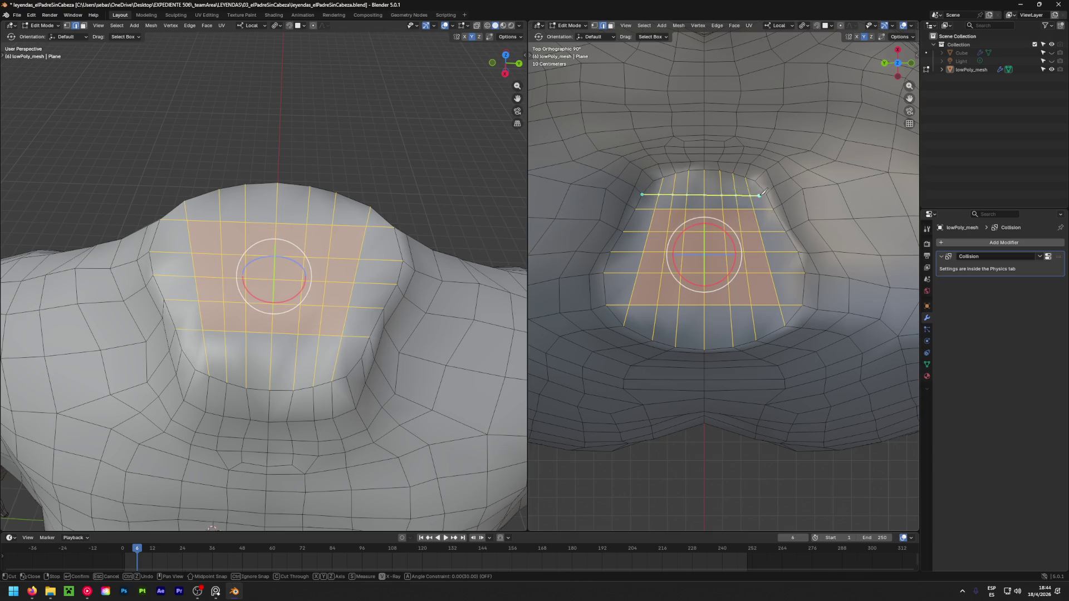
left_click(766, 194)
key("Return")
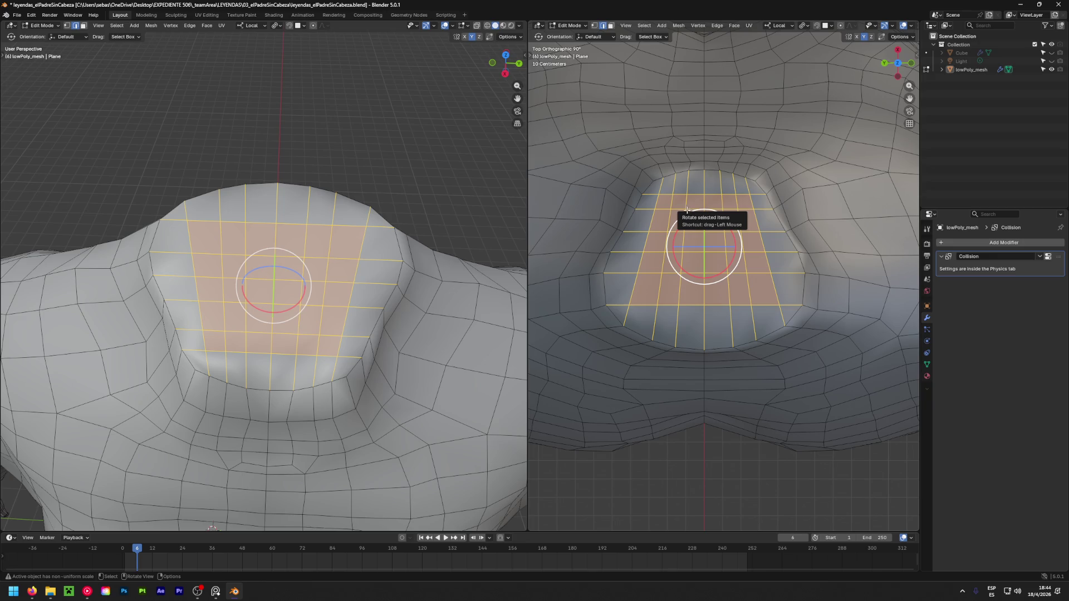
Knife-cut a new edge across the neck opening from the right vertex to the left
left_click(659, 179)
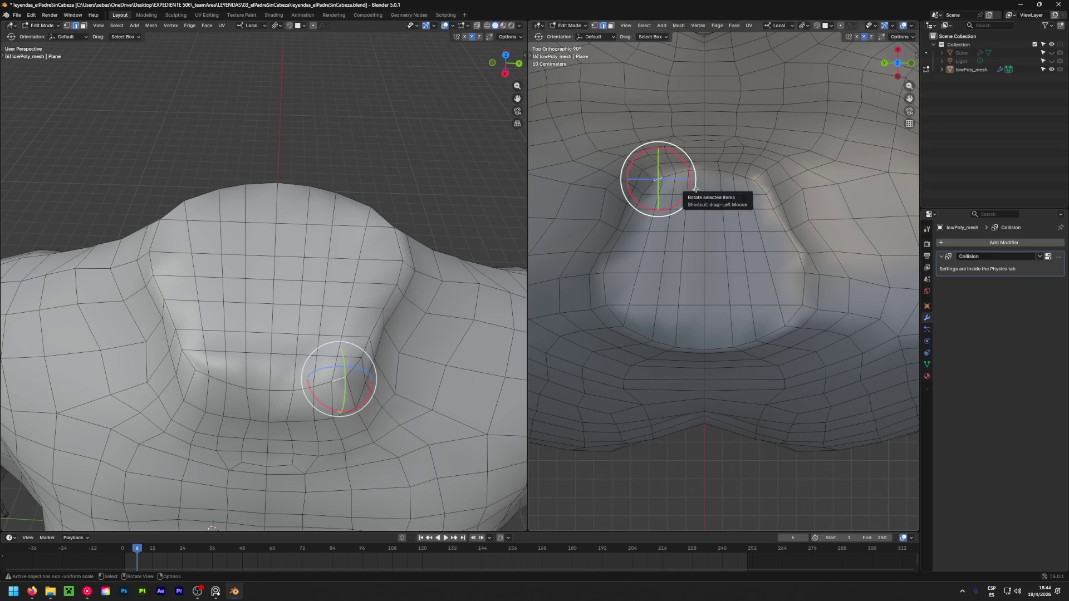
scroll(699, 181, "up", 3)
key("k")
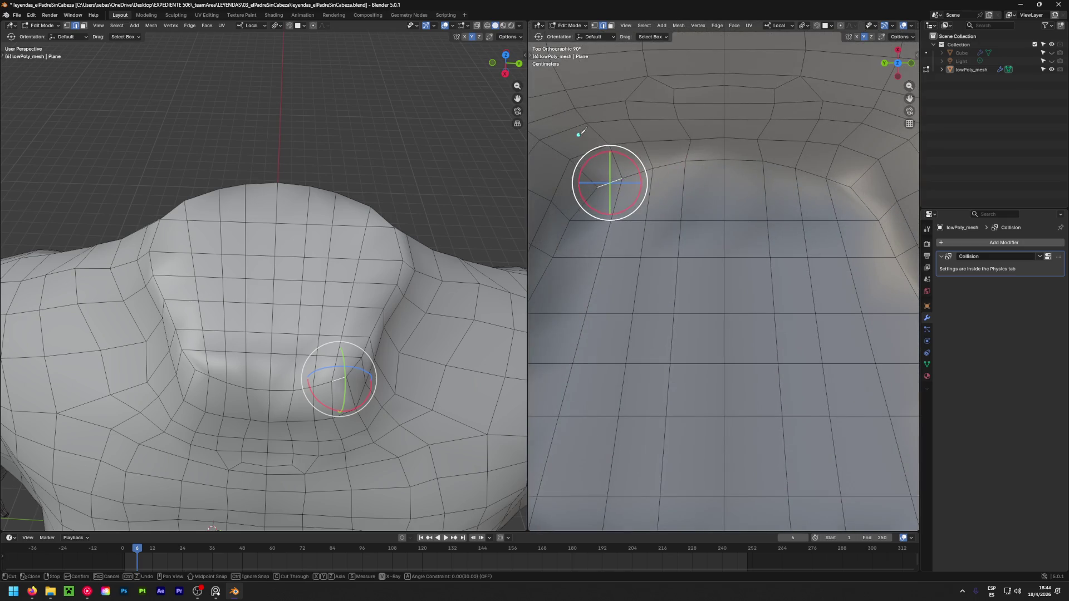
key("Escape")
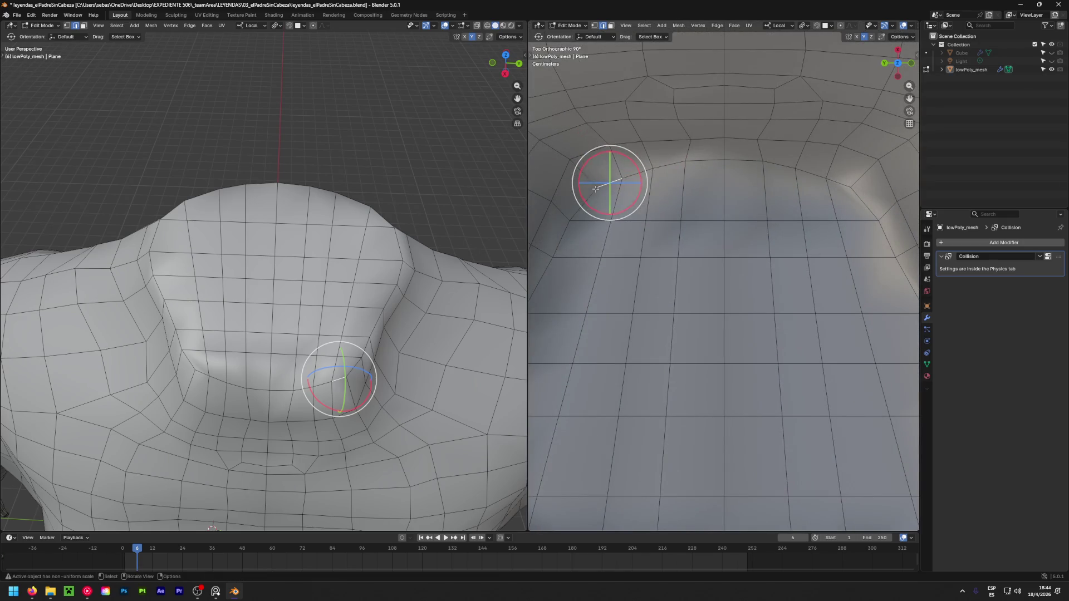
key("k")
left_click(850, 187)
left_click(598, 186)
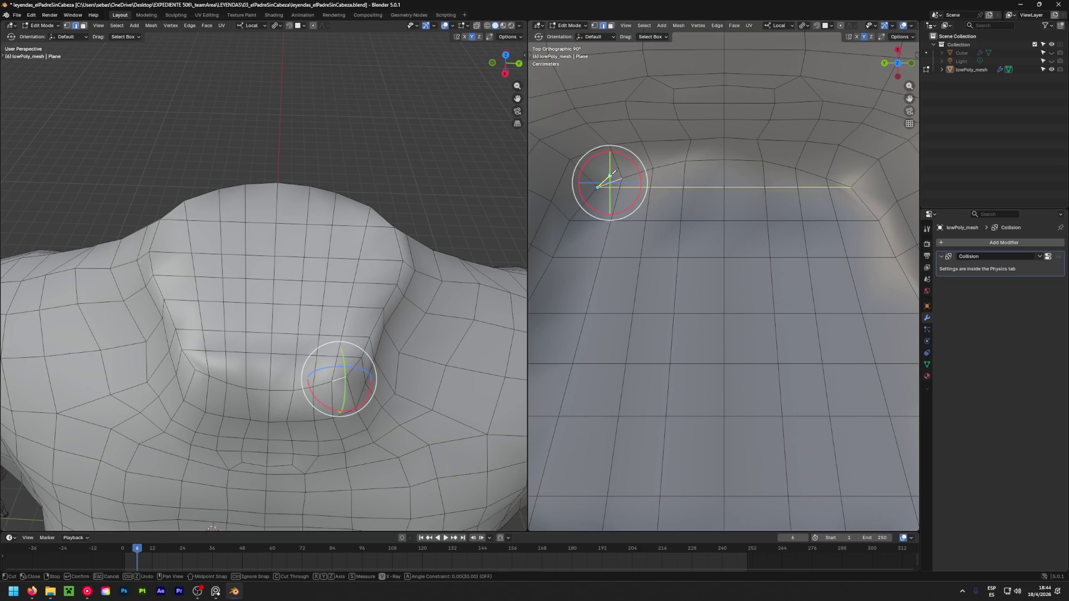
key("Return")
Start a new knife cut from the lower-left part of the neck cap
scroll(618, 228, "down", 2)
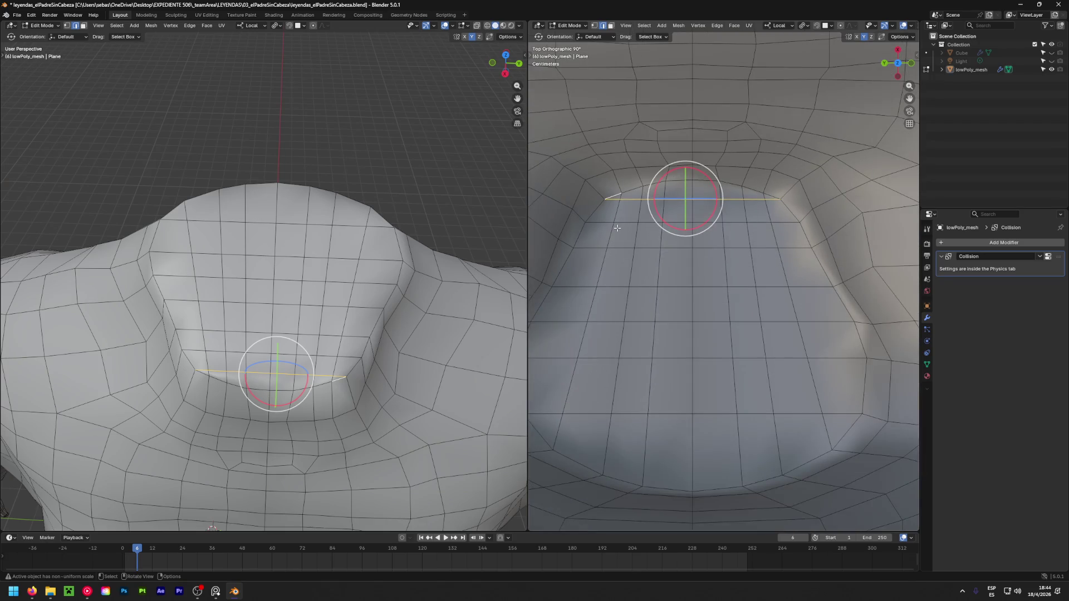
scroll(617, 228, "down", 2)
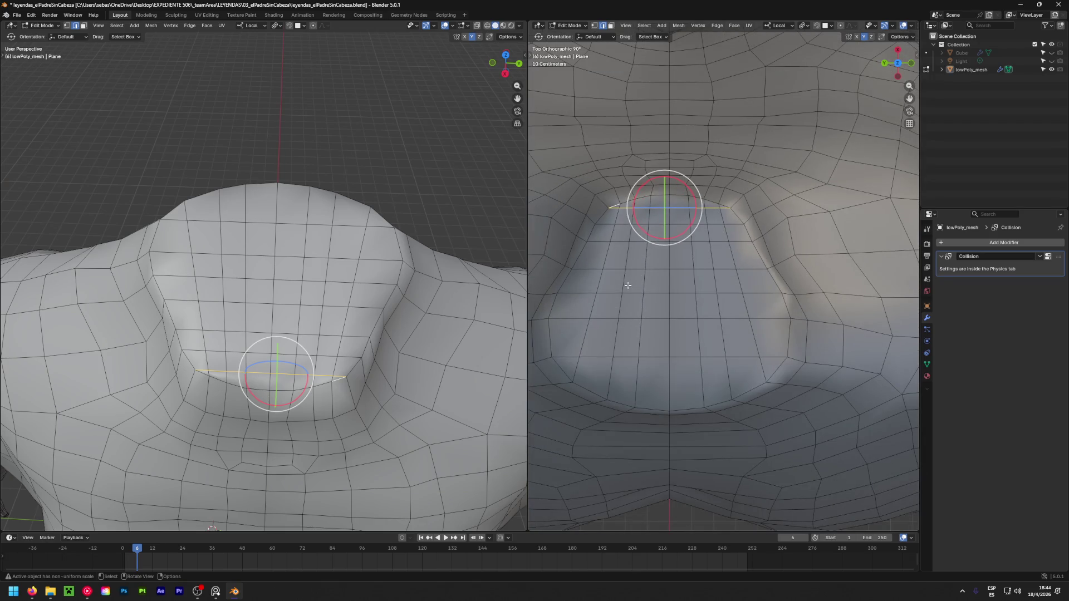
middle_click_drag(628, 286, 660, 276, "shift")
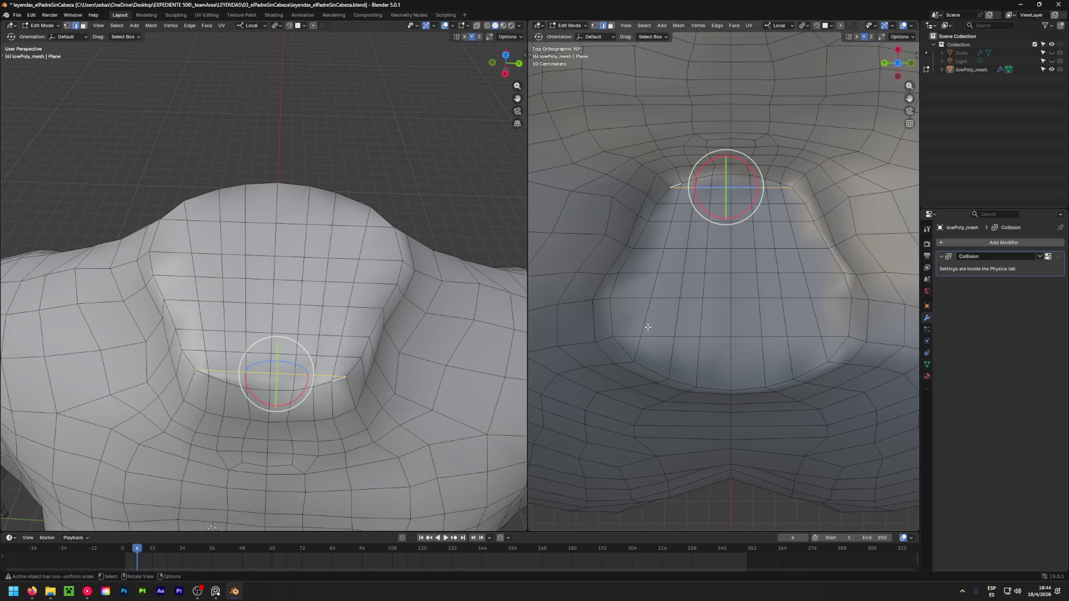
key("k")
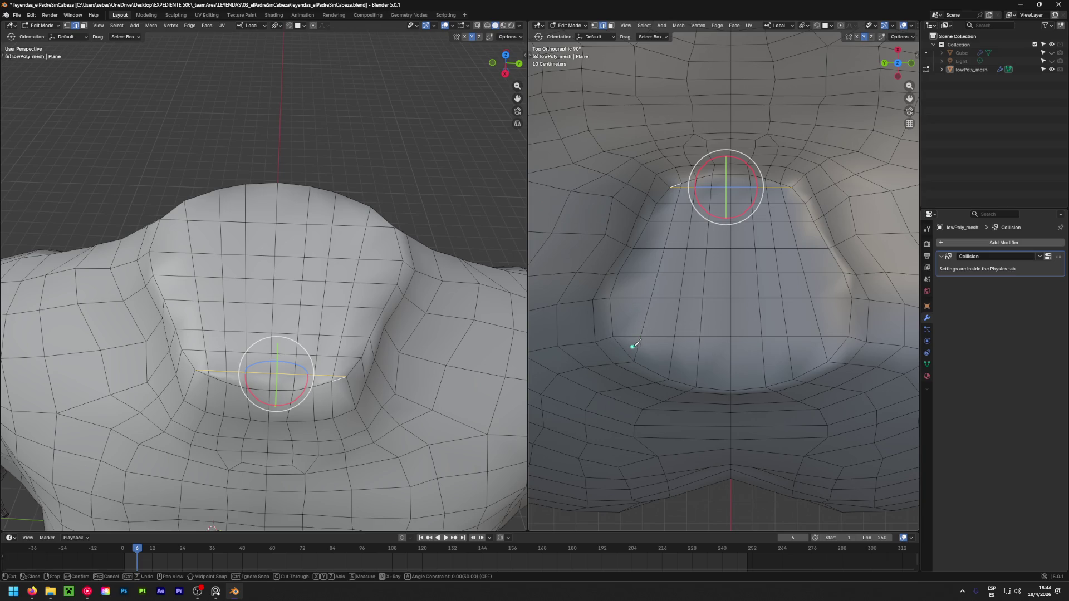
left_click(638, 347)
left_click(657, 348)
scroll(690, 189, "up", 6)
Finish the first knife cut from near the neck corner to the opening's corner vertex
left_click(689, 185)
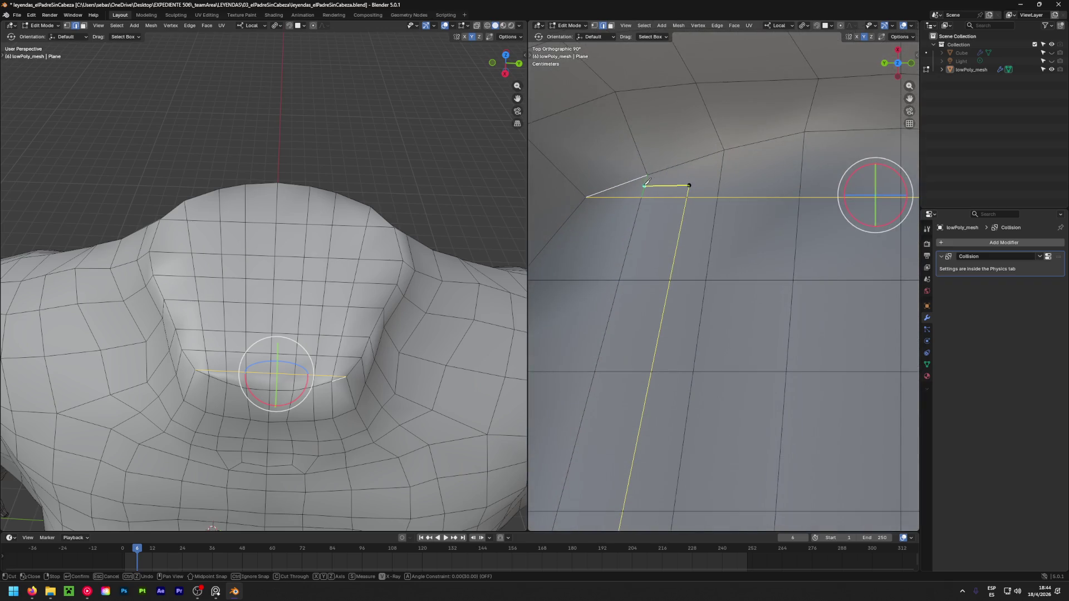
right_click(731, 386, "shift")
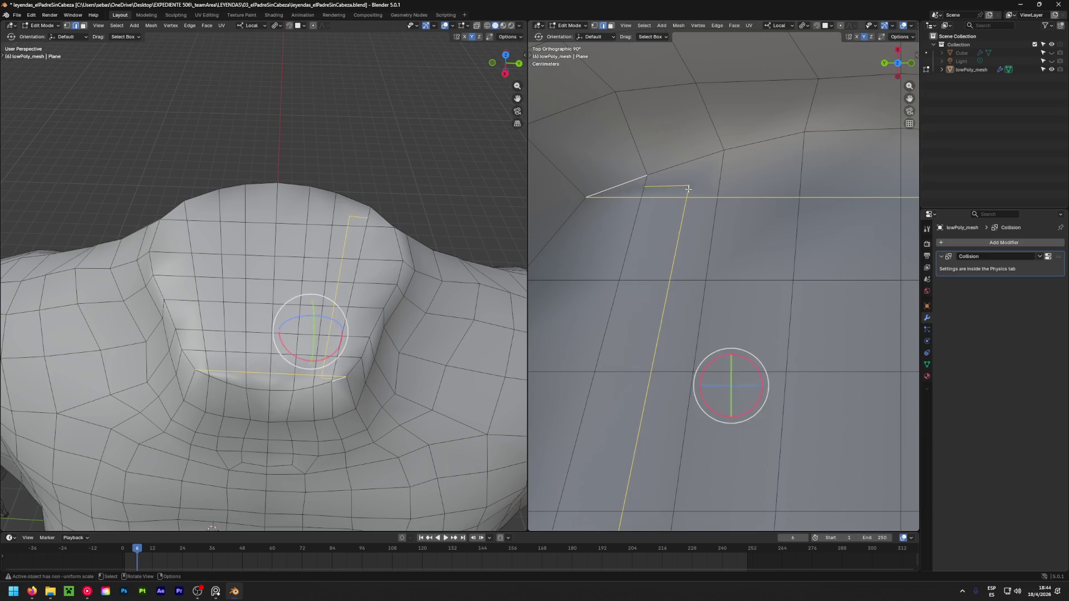
left_click(720, 155)
key("Return")
scroll(647, 221, "down", 3)
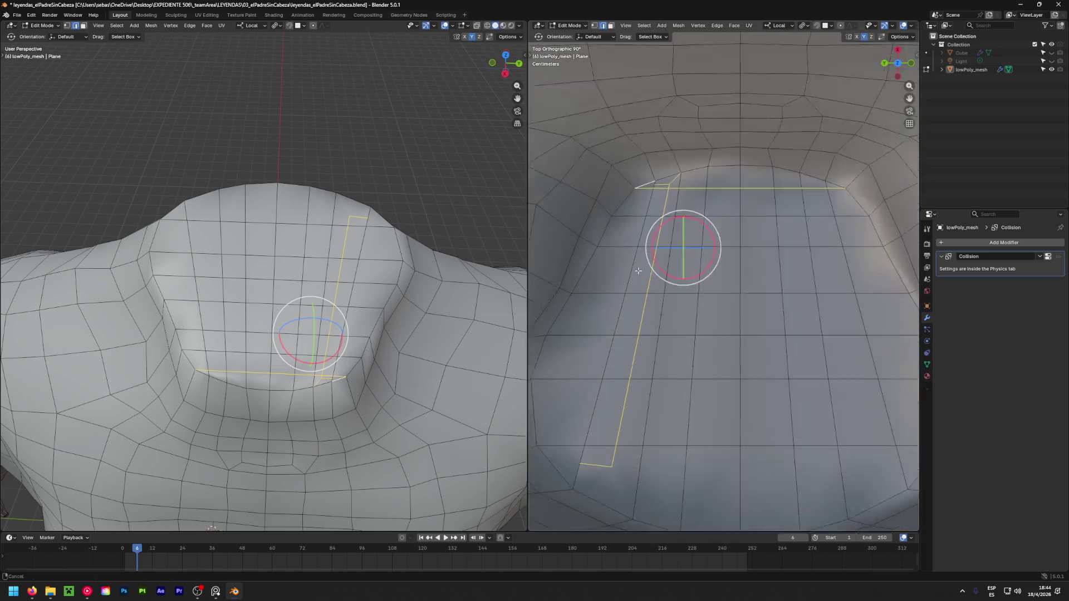
middle_click_drag(640, 465, 652, 331, "shift")
Knife-cut a second edge from a neck corner vertex down the chest
key("k")
left_click(627, 326)
left_click(648, 379)
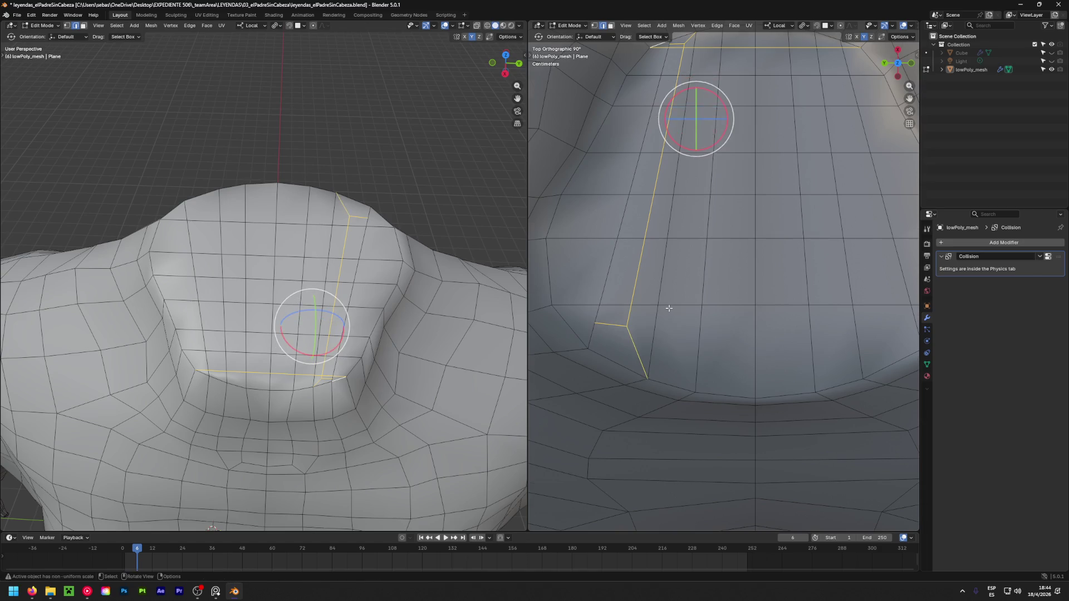
key("Return")
scroll(667, 310, "down", 3)
middle_click_drag(667, 310, 626, 313, "shift")
scroll(680, 244, "up", 4)
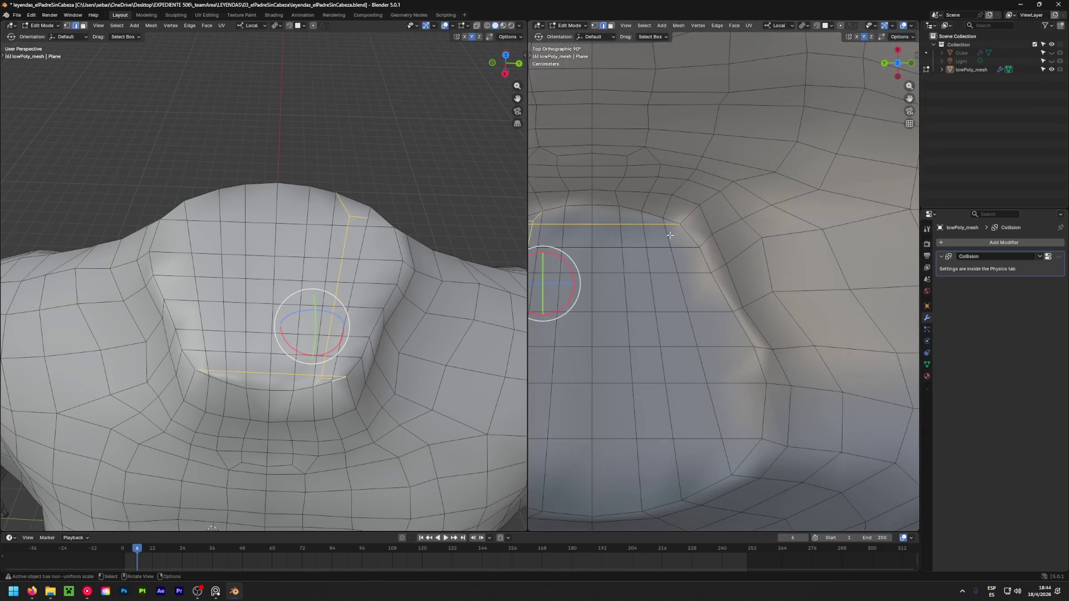
Knife-cut the other side of the neck opening down to a lower chest vertex
key("k")
scroll(670, 235, "up", 4)
left_click(677, 230)
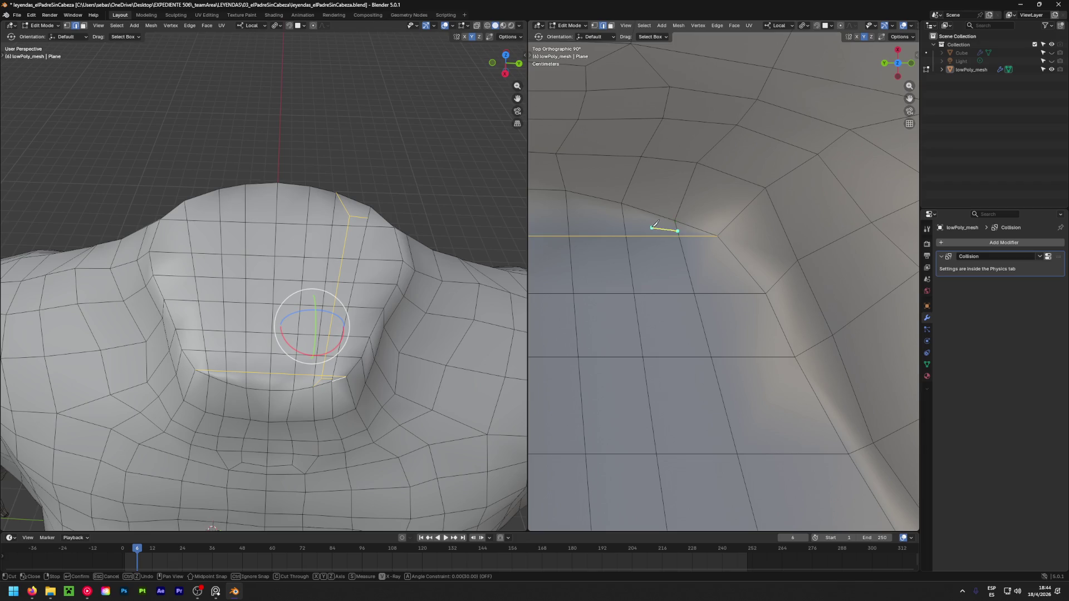
scroll(648, 305, "down", 5)
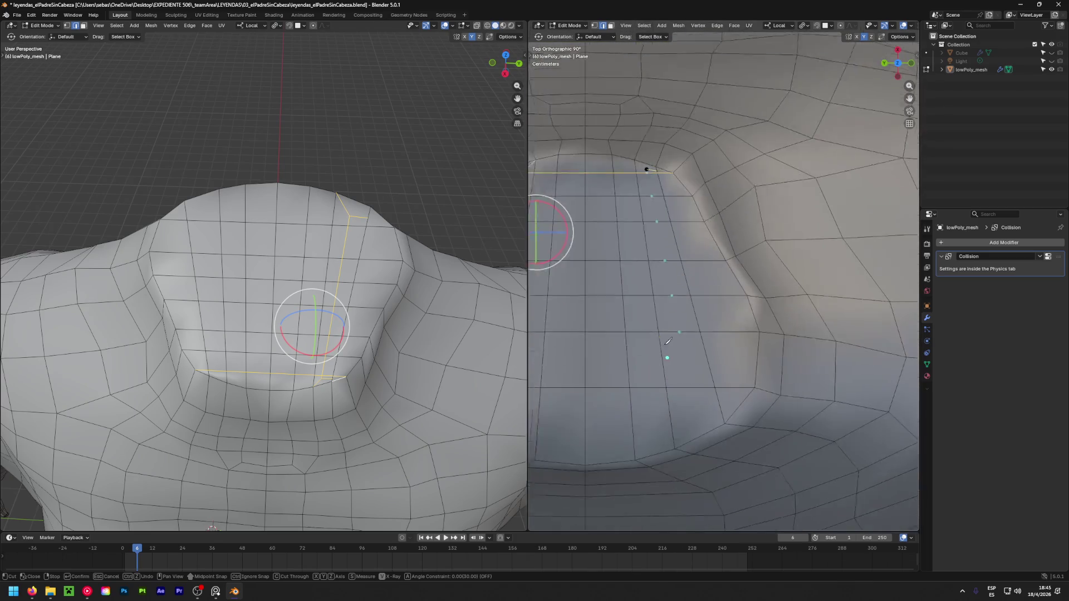
scroll(671, 349, "up", 4)
left_click(671, 328)
left_click(722, 309)
left_click(672, 328)
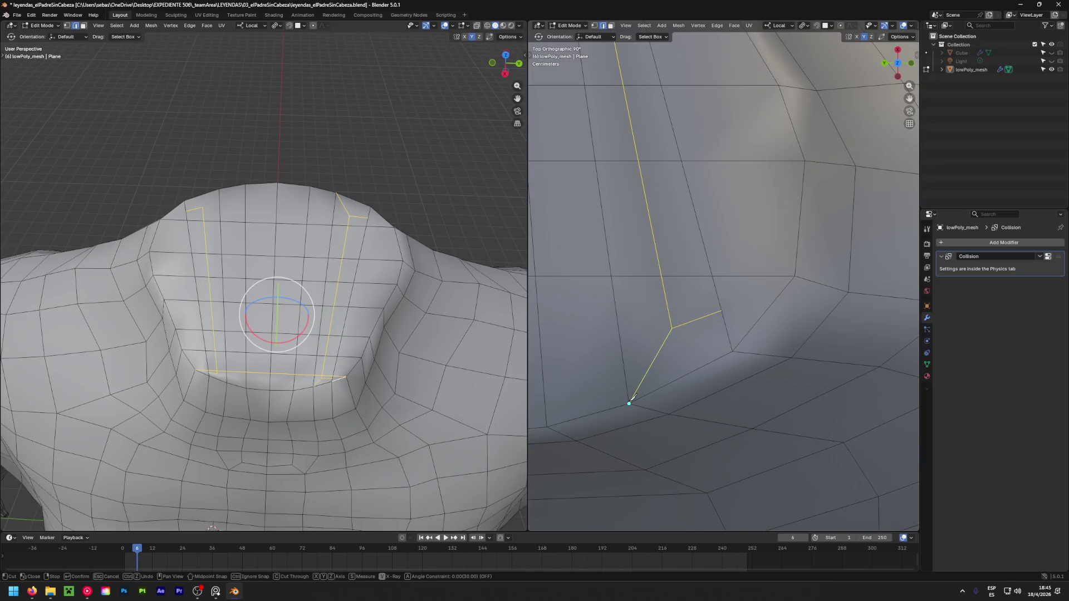
key("Return")
Clear the edge selection and orbit the view away from the neck opening
scroll(666, 253, "down", 4)
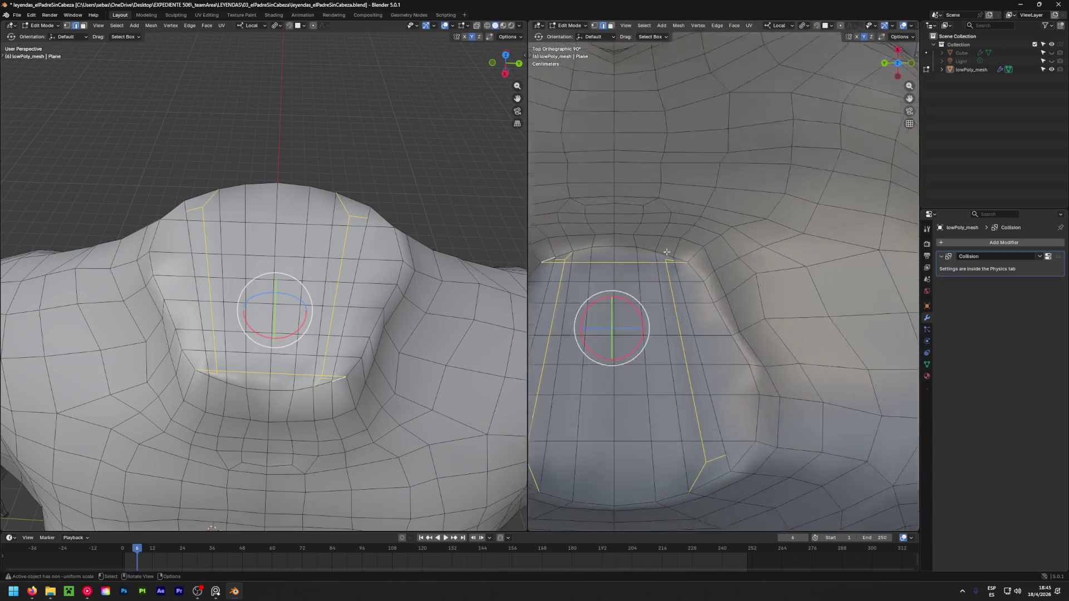
scroll(666, 253, "up", 10)
scroll(672, 283, "down", 10)
mouse_move(673, 283)
middle_mouse_down()
mouse_move(716, 258)
mouse_move(554, 238)
mouse_move(797, 282)
mouse_move(763, 314)
mouse_move(692, 167)
mouse_move(652, 267)
mouse_move(714, 257)
mouse_move(680, 441)
middle_mouse_up()
left_click(692, 167)
scroll(692, 167, "down", 5)
scroll(713, 257, "down", 4)
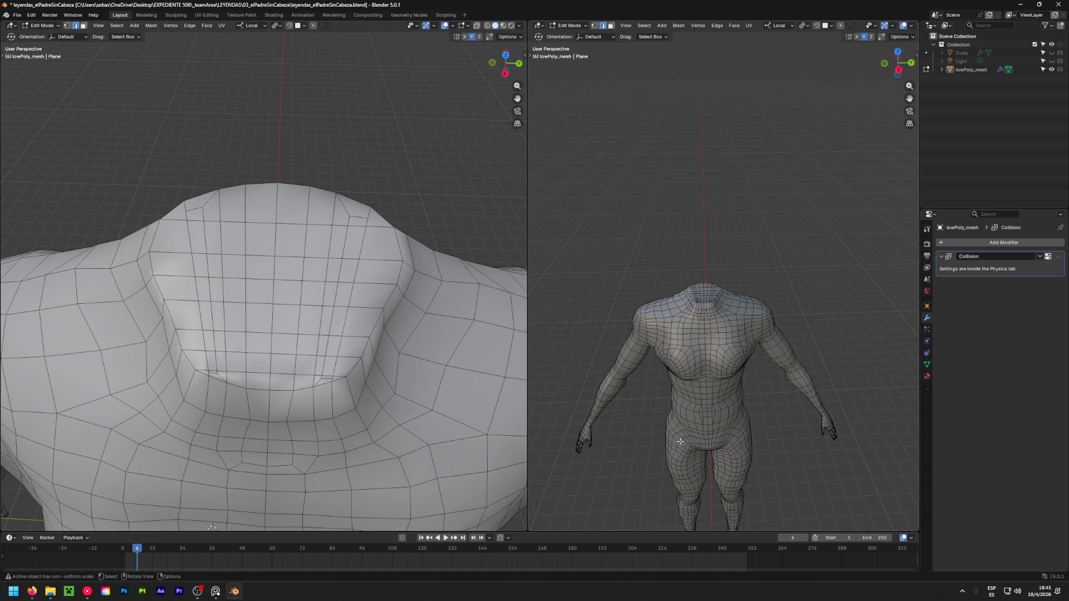
Save the .blend file with Ctrl+S and orbit to an angled view of the full body
key("ctrl+s")
scroll(656, 245, "down", 3)
mouse_move(656, 245)
middle_mouse_down()
mouse_move(788, 237)
mouse_move(654, 234)
mouse_move(655, 264)
middle_mouse_up()
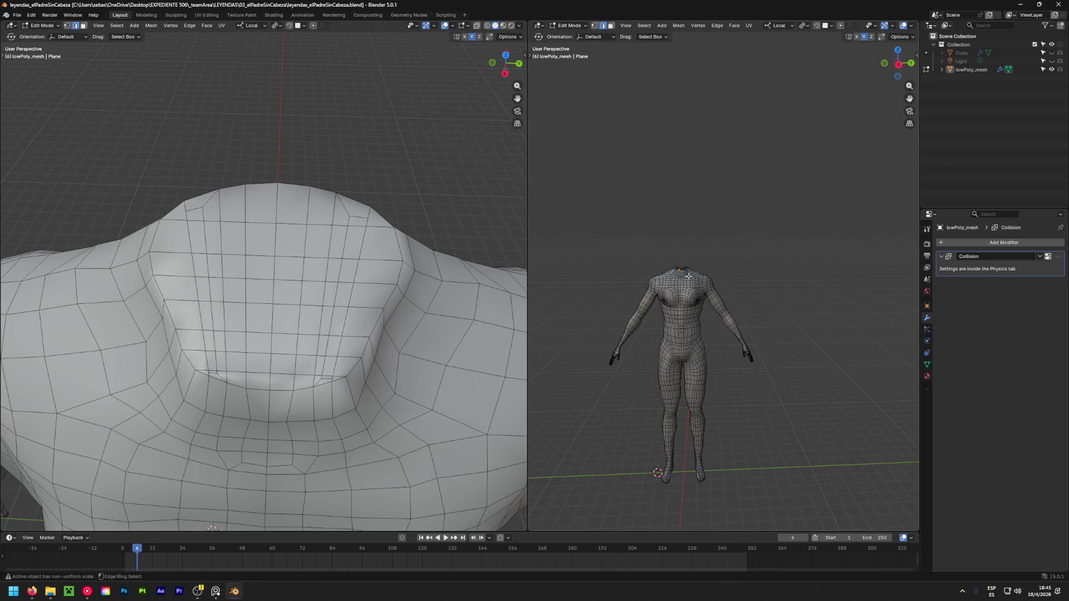
left_click(217, 598)
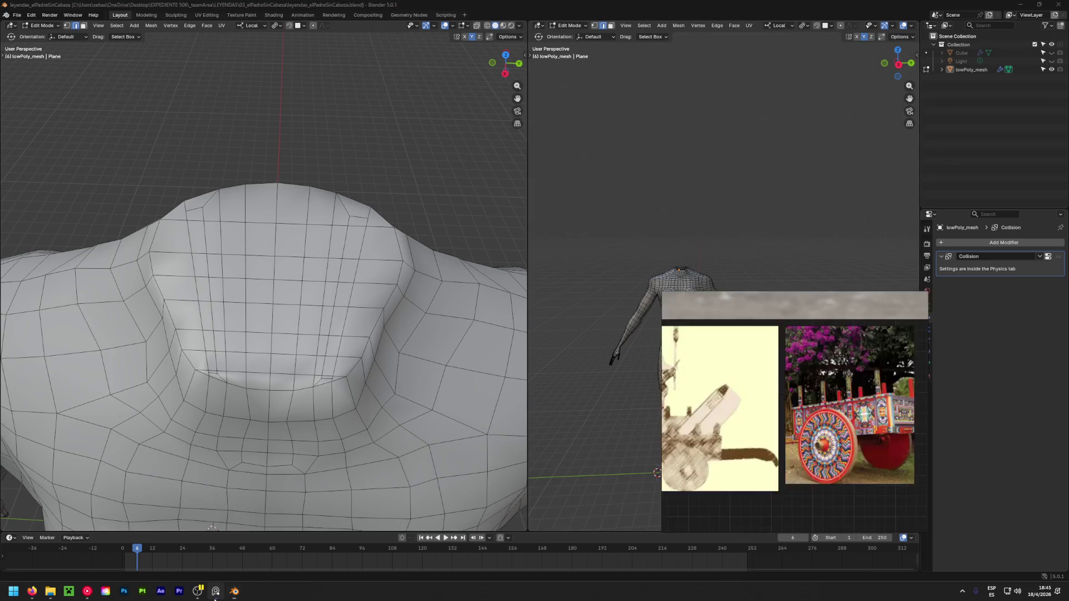
Close the untitled board, saving it to the Desktop as 'La Carreta Sin Bueyes'.pur
left_click(922, 298)
left_click(751, 436)
scroll(762, 438, "down", 1)
left_click(711, 523)
key("ctrl+a")
type("l")
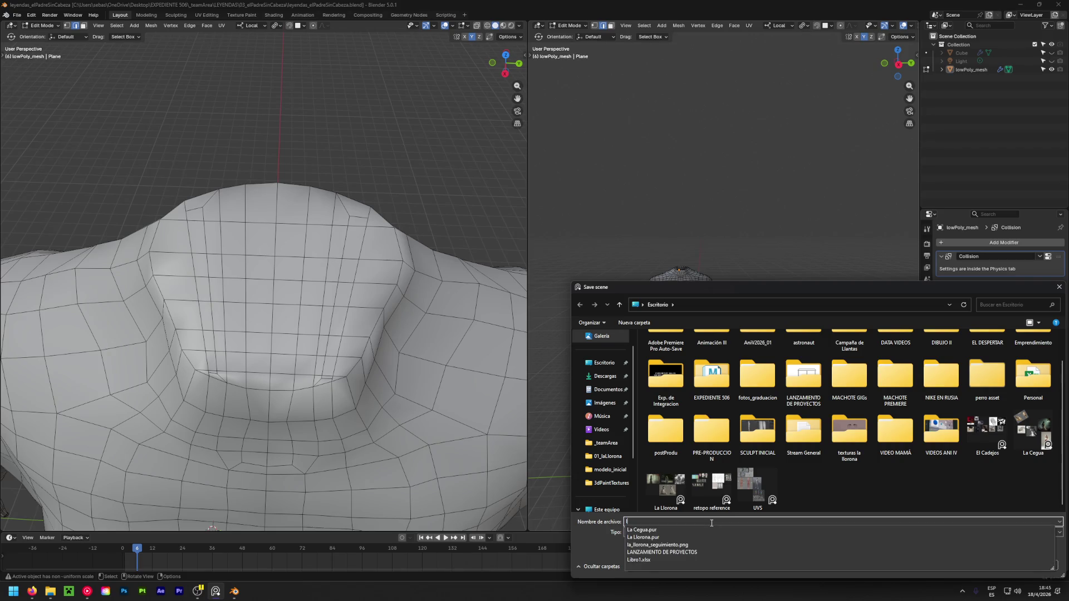
type("a Carreta S")
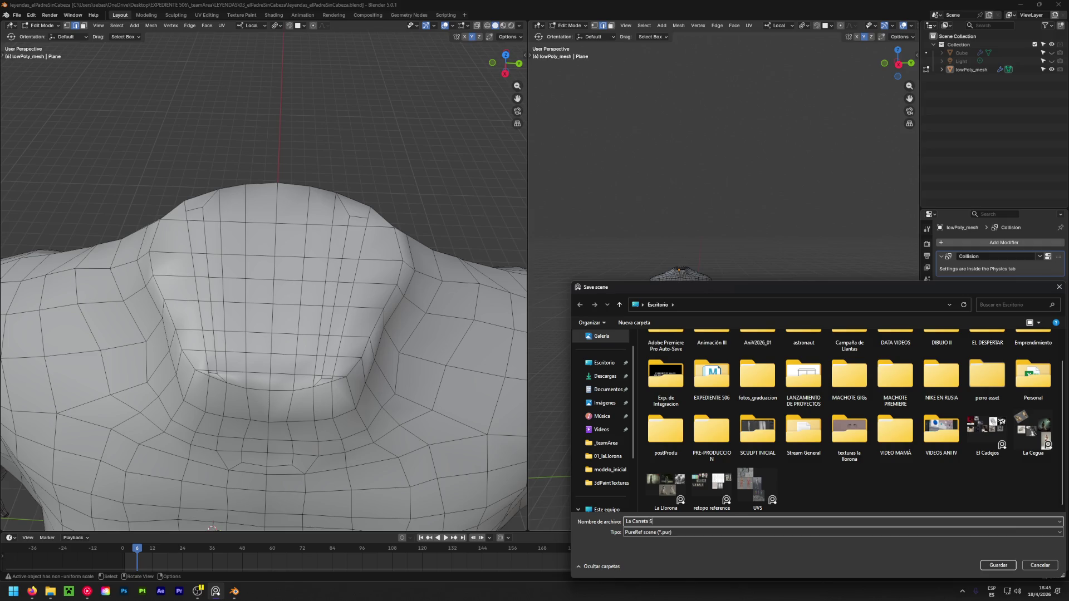
type("in Bueyes")
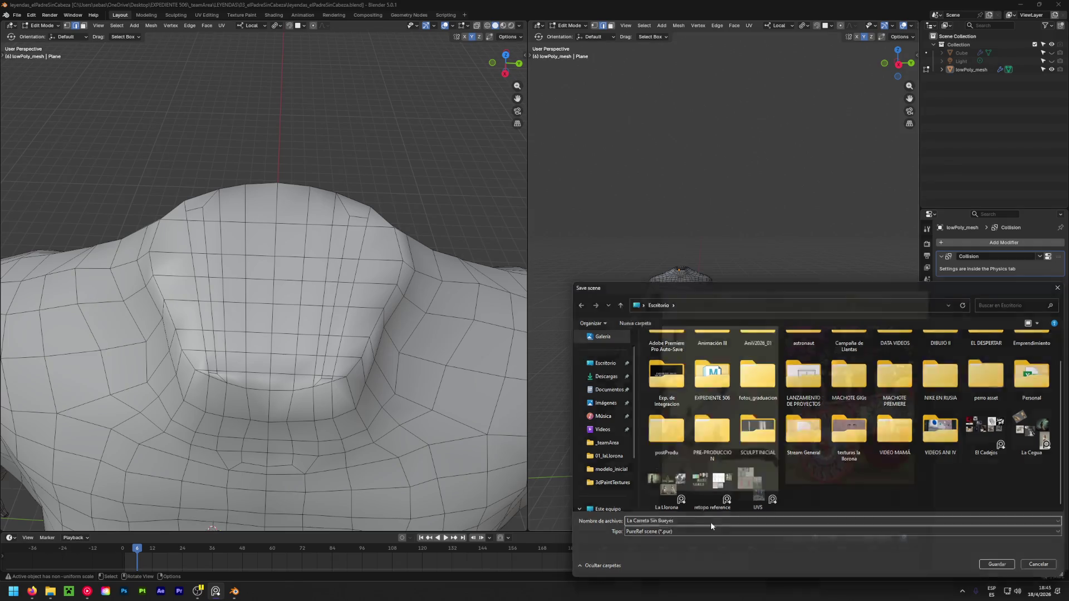
key("Return")
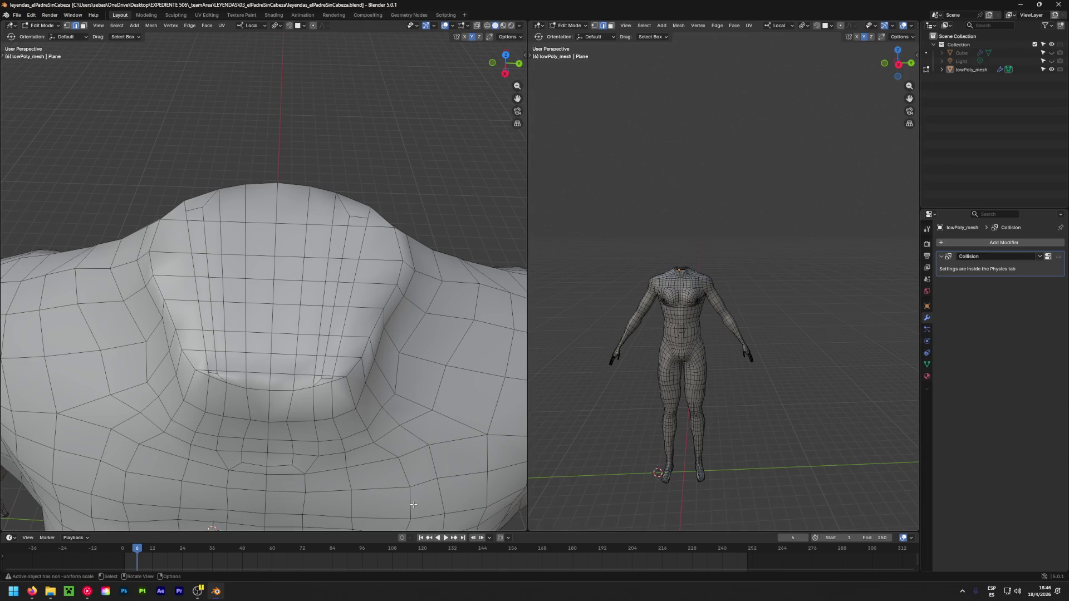
Launch PureRef again from the system search for 'pureref'
key("super")
type("pureref")
key("Return")
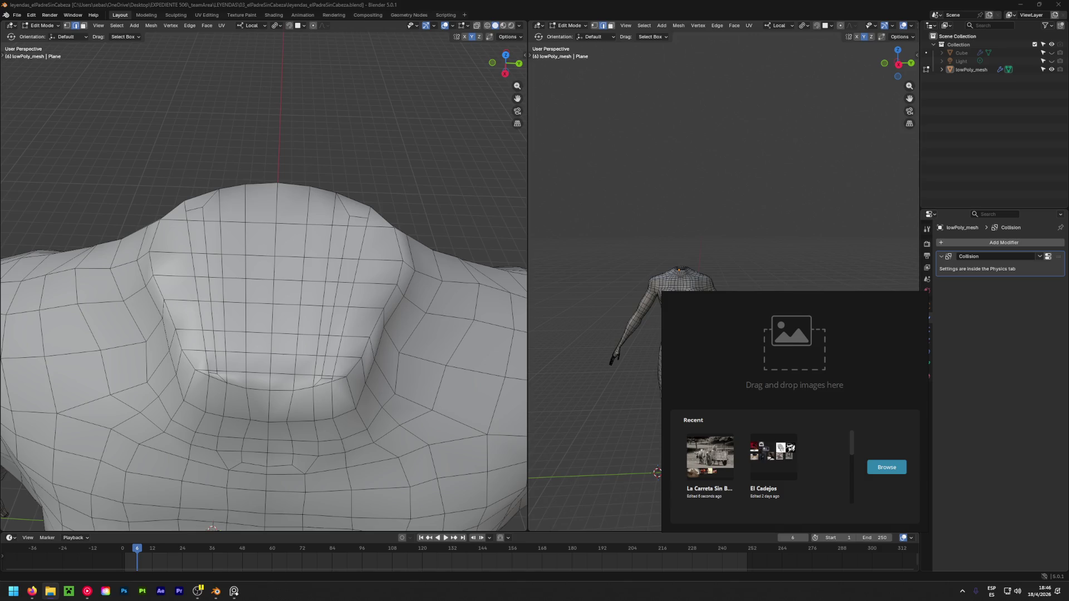
Load the reference image and zoom until the headless priest drawing and legend page both fit
mouse_move(594, 462)
left_mouse_down()
mouse_move(774, 384)
mouse_move(763, 375)
left_mouse_up()
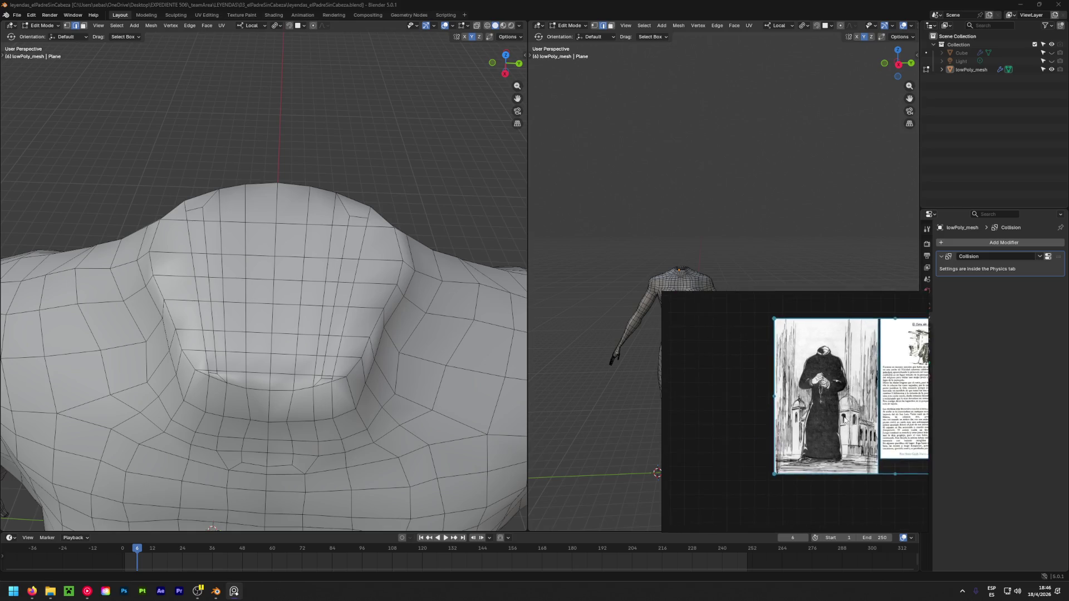
scroll(800, 367, "up", 5)
scroll(799, 367, "down", 5)
scroll(723, 394, "up", 5)
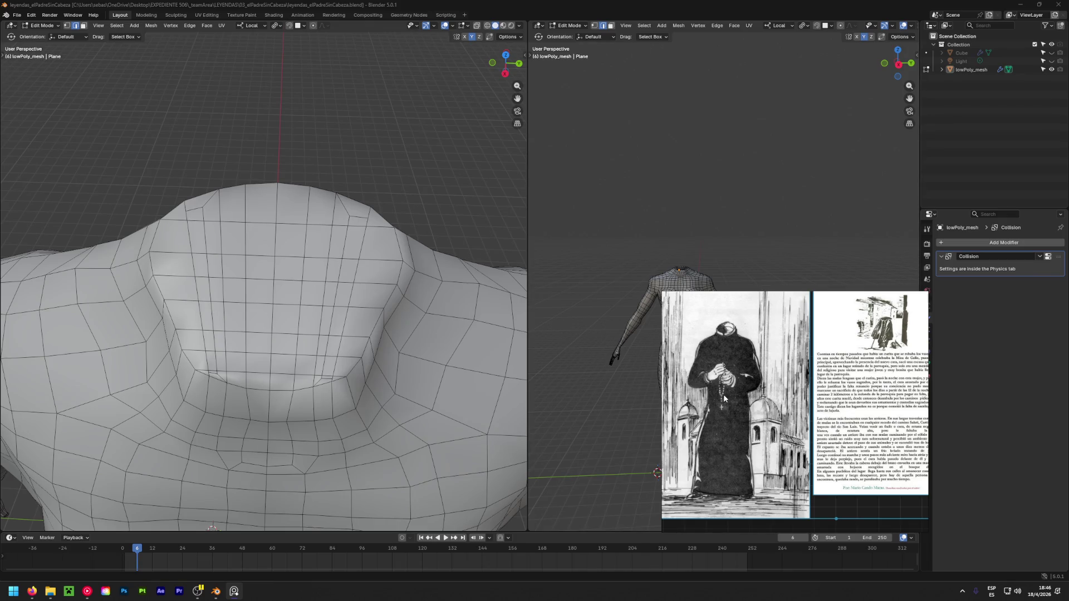
mouse_move(724, 394)
middle_mouse_down()
mouse_move(671, 416)
mouse_move(533, 427)
middle_mouse_up()
scroll(765, 342, "up", 5)
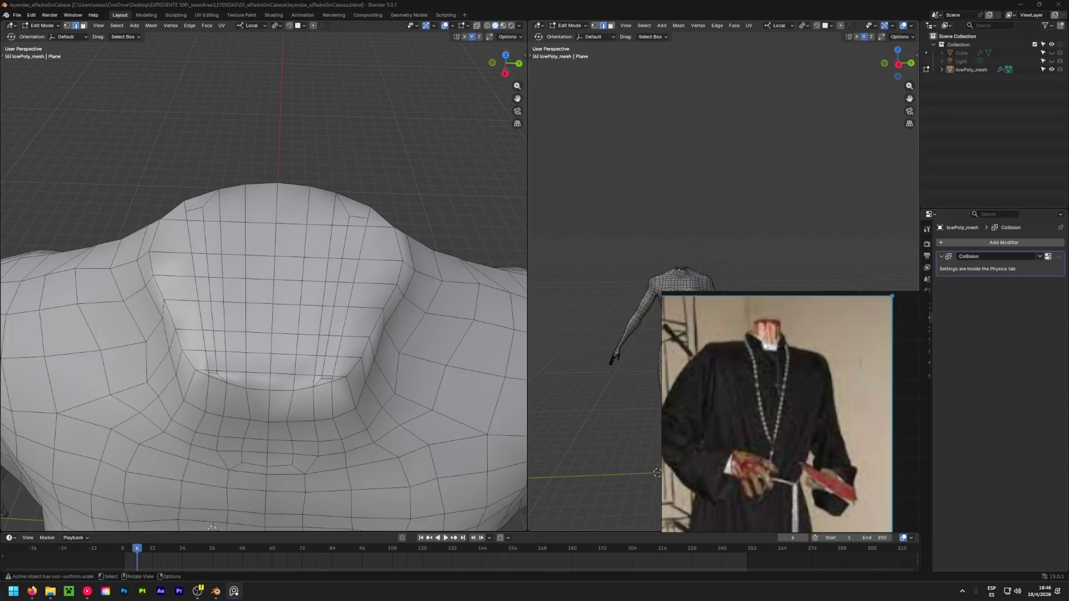
scroll(765, 345, "down", 3)
scroll(773, 361, "up", 5)
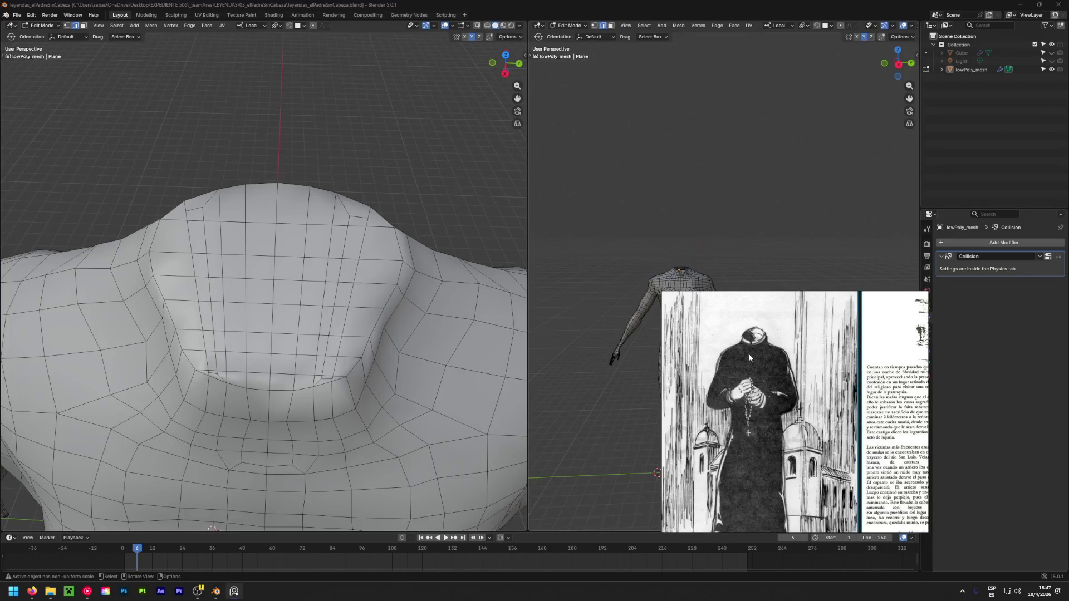
scroll(748, 353, "down", 2)
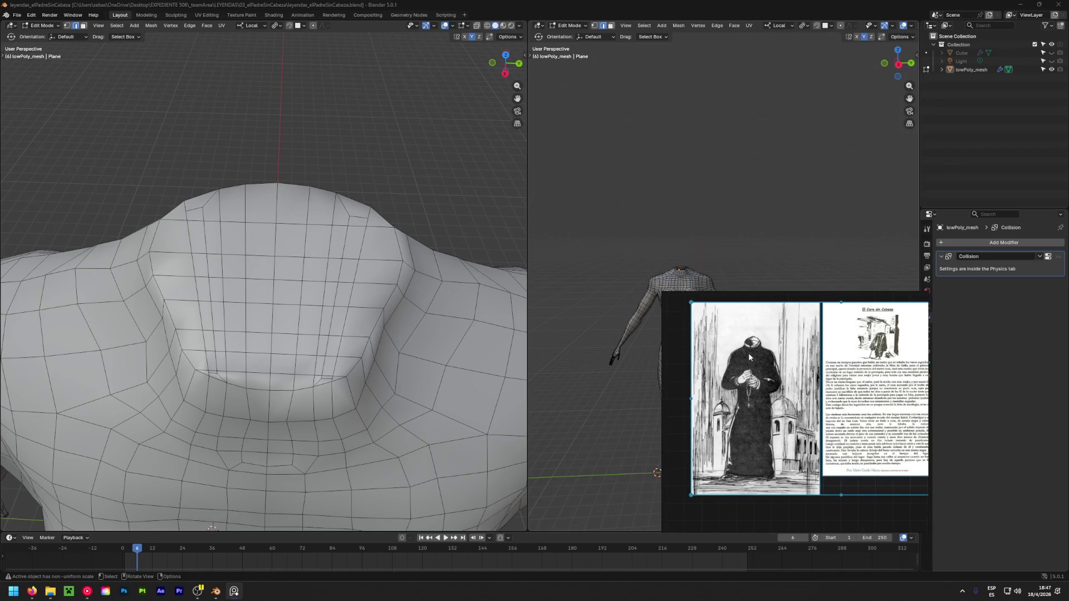
scroll(457, 328, "down", 4)
mouse_move(381, 371)
middle_mouse_down()
mouse_move(389, 348)
mouse_move(361, 262)
middle_mouse_up()
scroll(359, 256, "down", 4)
scroll(357, 253, "up", 2)
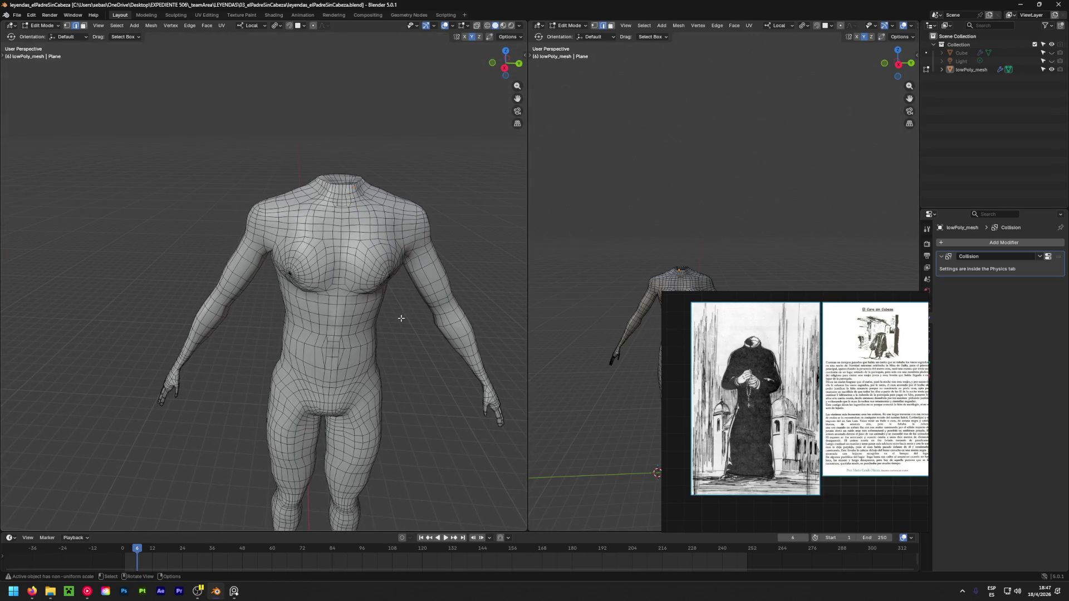
Select the entire body mesh and switch to a straight-on orthographic front view
scroll(362, 289, "down", 3)
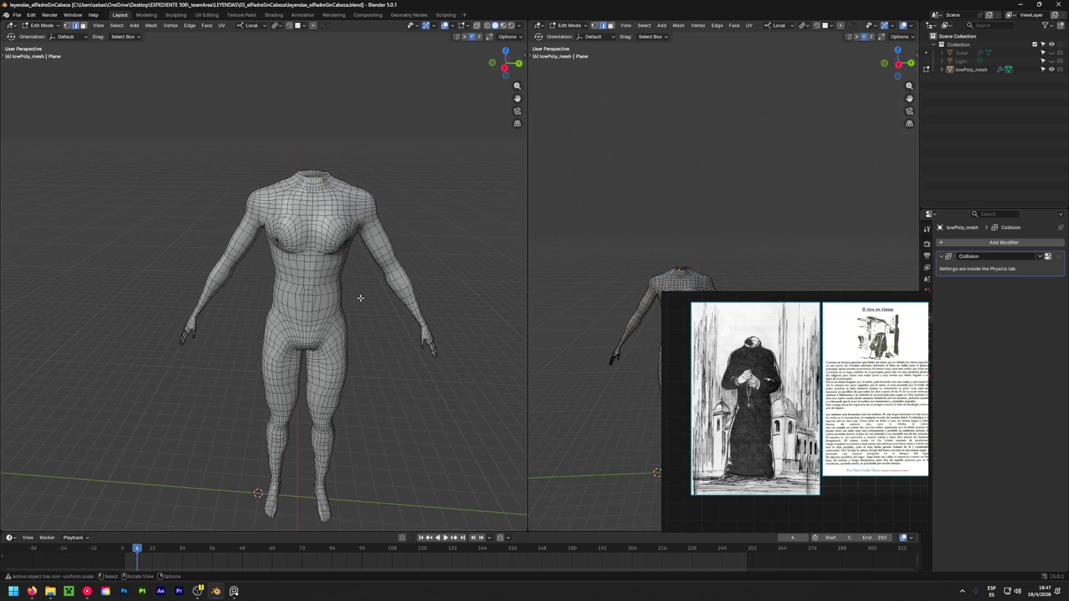
key("a")
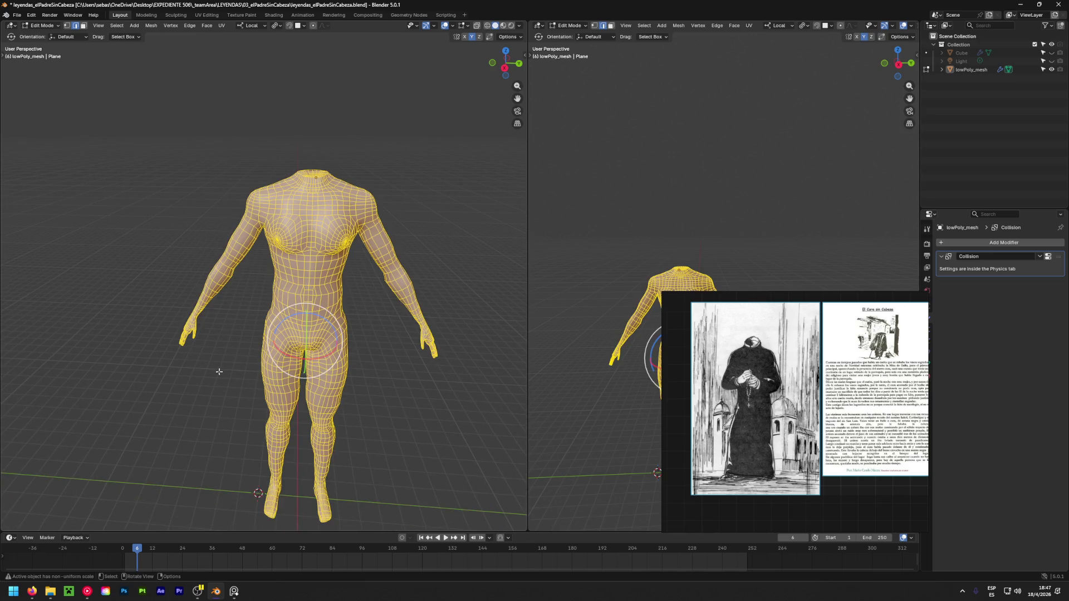
middle_click_drag(358, 298, 246, 291)
middle_click_drag(501, 43, 288, 294, "alt")
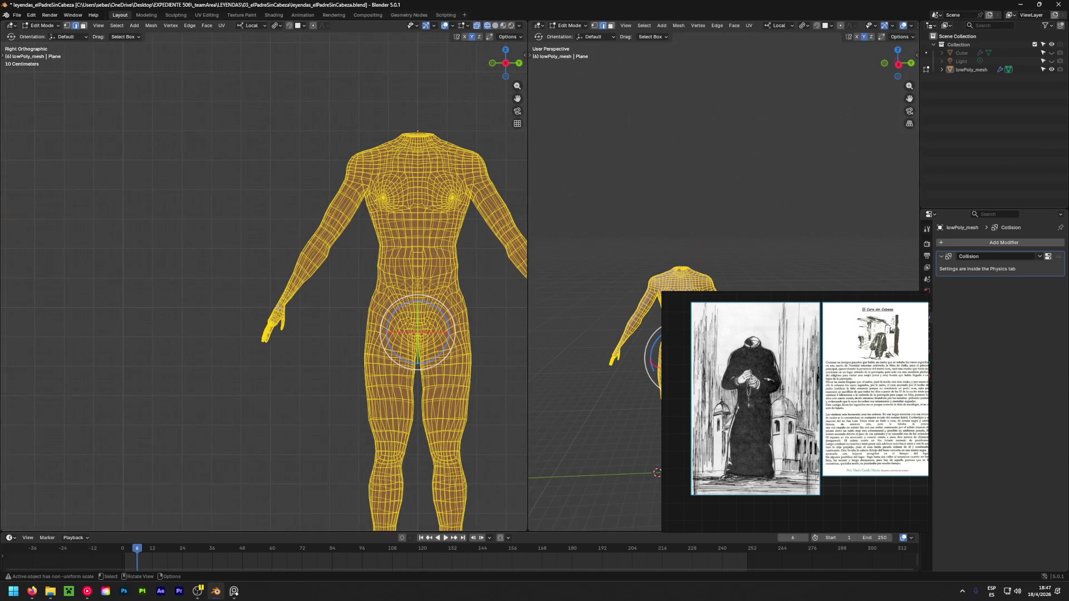
scroll(279, 309, "up", 3)
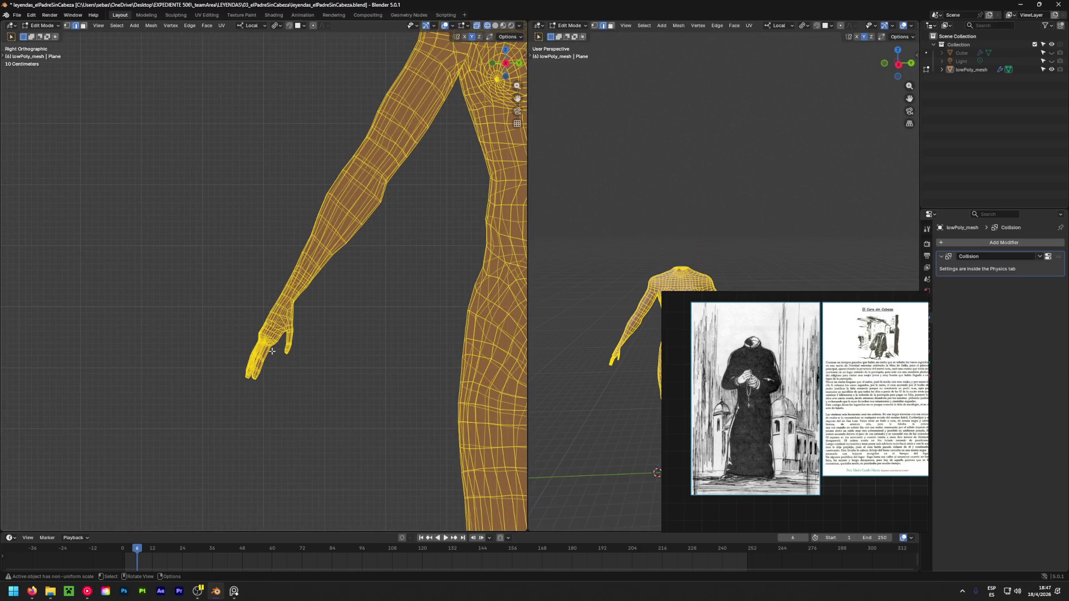
Circle-deselect the hand and finger vertices
key("w")
scroll(272, 337, "up", 2)
mouse_move(254, 366)
left_mouse_down()
mouse_move(240, 391)
mouse_move(227, 365)
mouse_move(239, 386)
mouse_move(246, 346)
mouse_move(331, 334)
mouse_move(284, 279)
mouse_move(308, 295)
left_mouse_up()
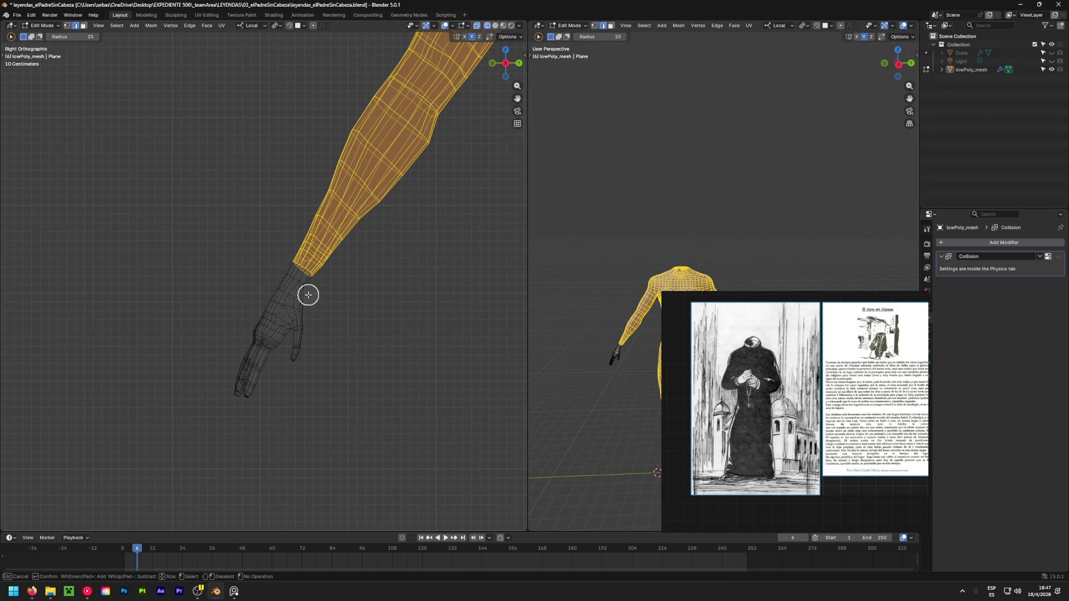
scroll(308, 296, "down", 5)
mouse_move(393, 329)
middle_mouse_down("shift")
mouse_move(339, 312)
mouse_move(219, 305)
mouse_move(301, 310)
mouse_move(225, 315)
mouse_move(347, 329)
mouse_move(191, 310)
middle_mouse_up("shift")
scroll(191, 310, "up", 4)
mouse_move(367, 312)
left_mouse_down("ctrl")
mouse_move(322, 322)
mouse_move(455, 361)
left_mouse_up("ctrl")
mouse_move(455, 361)
middle_mouse_down()
mouse_move(401, 413)
mouse_move(369, 366)
mouse_move(372, 304)
mouse_move(346, 270)
mouse_move(329, 282)
mouse_move(329, 262)
mouse_move(359, 274)
middle_mouse_up()
key("Escape")
Deselect the hips, thighs, shins and feet faces of both legs
scroll(296, 313, "down", 5)
middle_click_drag(296, 312, 435, 300, "shift")
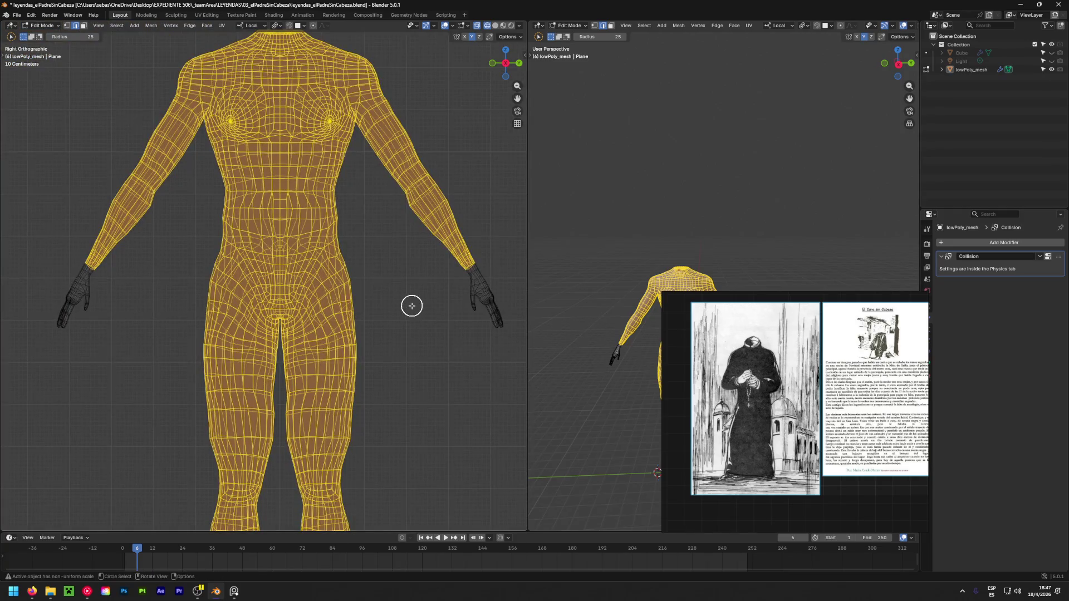
scroll(370, 289, "down", 2)
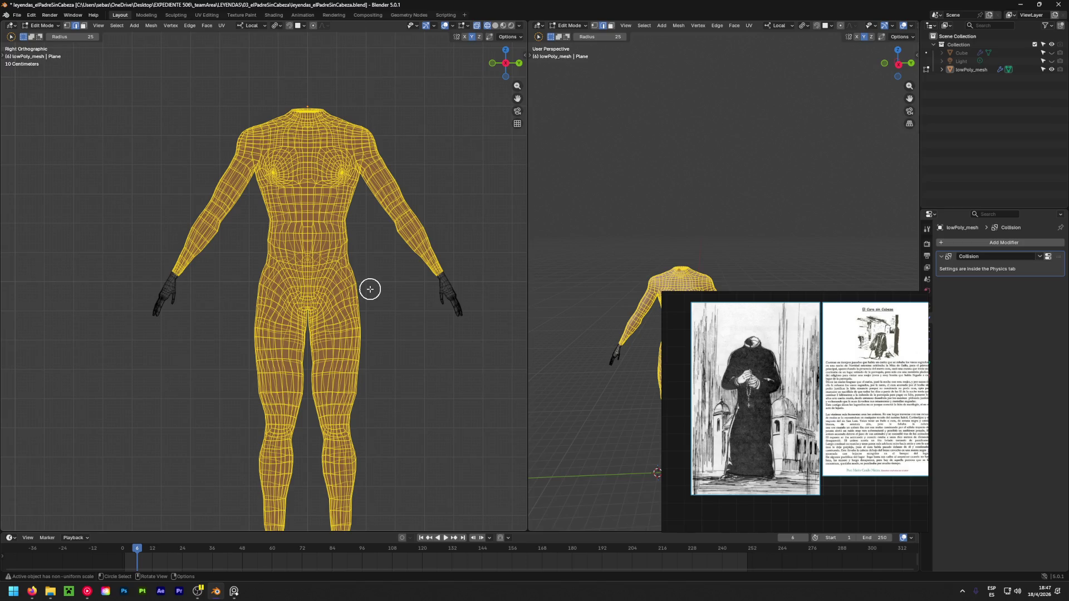
mouse_move(251, 303)
left_mouse_down("ctrl")
mouse_move(403, 303)
mouse_move(200, 353)
mouse_move(332, 336)
mouse_move(253, 426)
mouse_move(267, 401)
left_mouse_up("ctrl")
key("Escape")
middle_click_drag(417, 449, 370, 301, "shift")
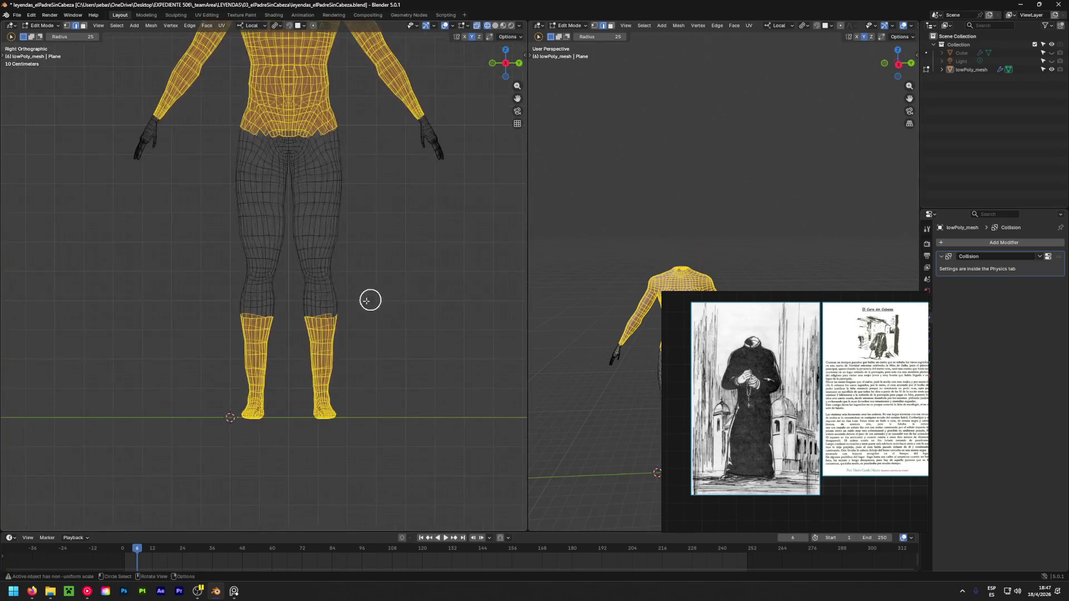
mouse_move(336, 317)
left_mouse_down("ctrl")
mouse_move(273, 318)
mouse_move(353, 348)
mouse_move(239, 385)
mouse_move(245, 401)
mouse_move(370, 403)
left_mouse_up("ctrl")
key("Escape")
Deselect the waist and hip faces, then switch the display from wireframe to solid
middle_click_drag(327, 226, 351, 339, "shift")
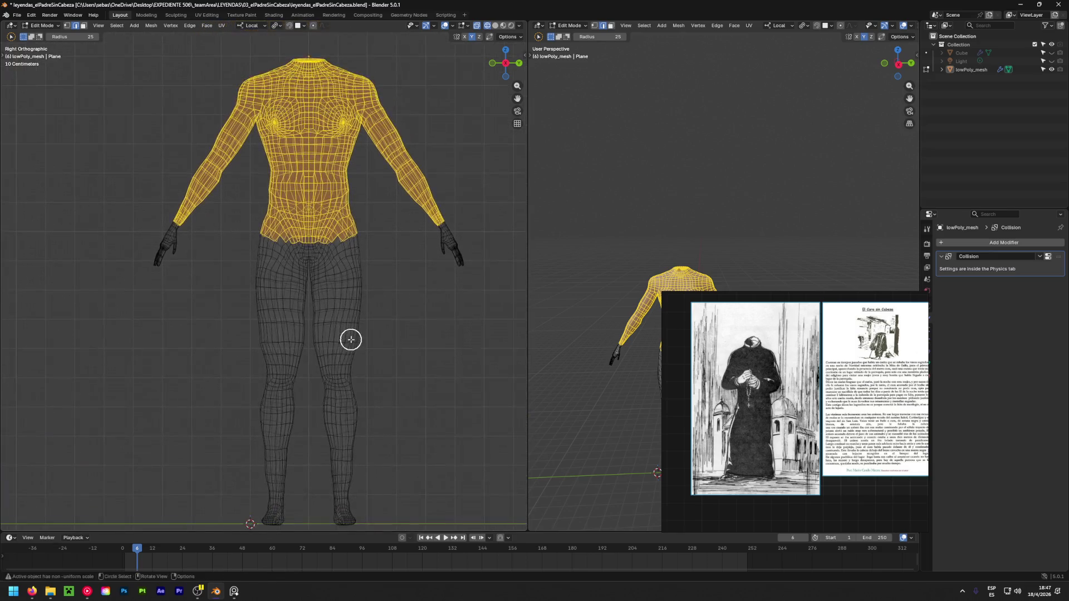
scroll(303, 222, "up", 5)
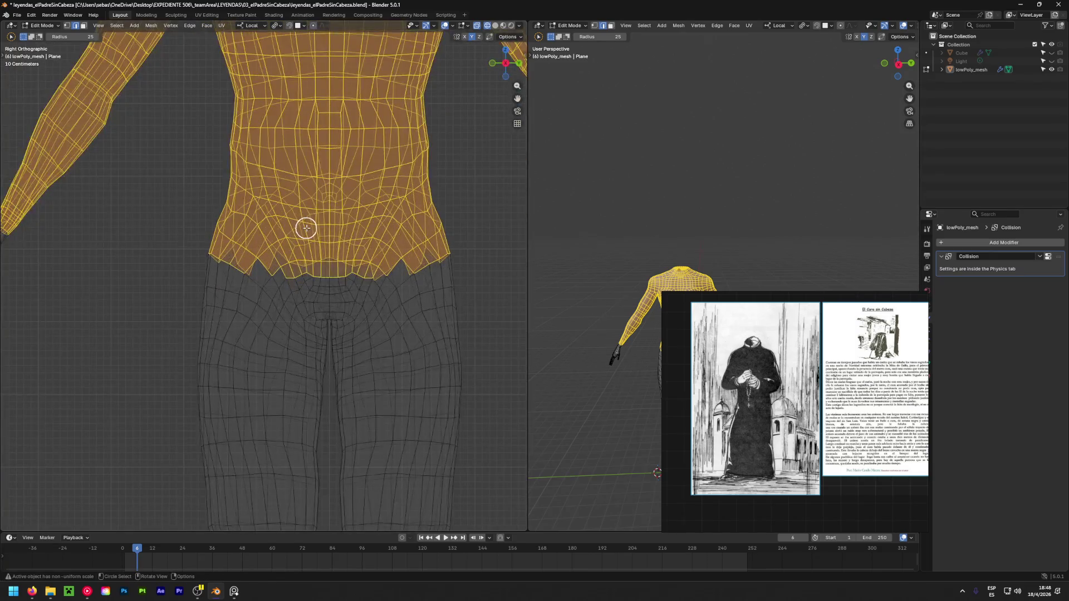
key("c")
mouse_move(307, 228)
left_mouse_down("ctrl")
mouse_move(377, 248)
mouse_move(220, 265)
mouse_move(221, 213)
mouse_move(430, 186)
mouse_move(274, 203)
mouse_move(224, 184)
mouse_move(223, 252)
left_mouse_up("ctrl")
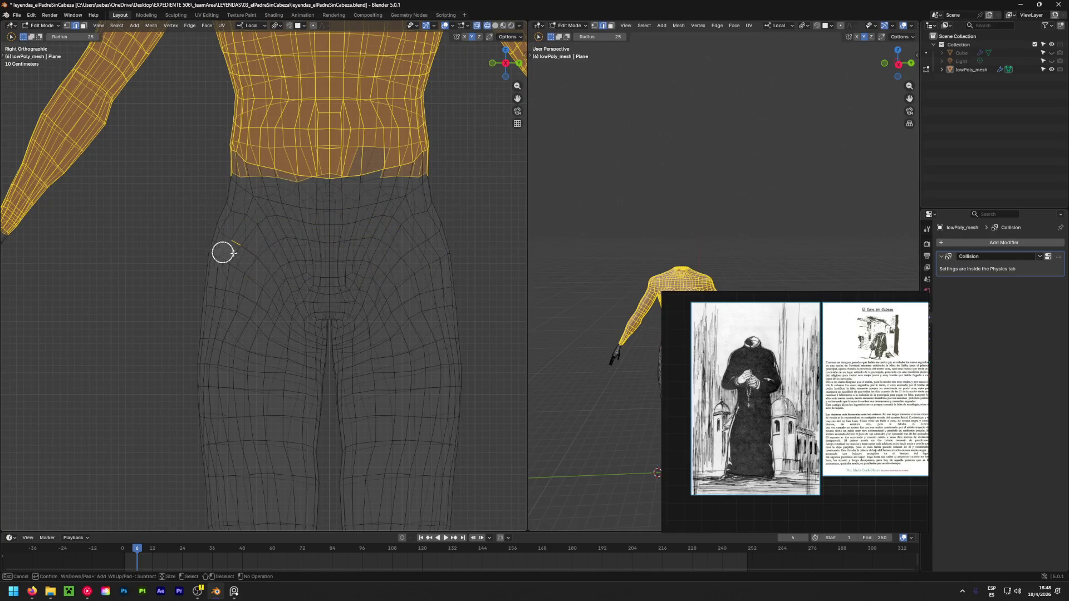
mouse_move(430, 196)
middle_mouse_down("ctrl")
mouse_move(379, 208)
mouse_move(374, 261)
mouse_move(377, 253)
middle_mouse_up("ctrl")
right_click(383, 251)
key("shift+z")
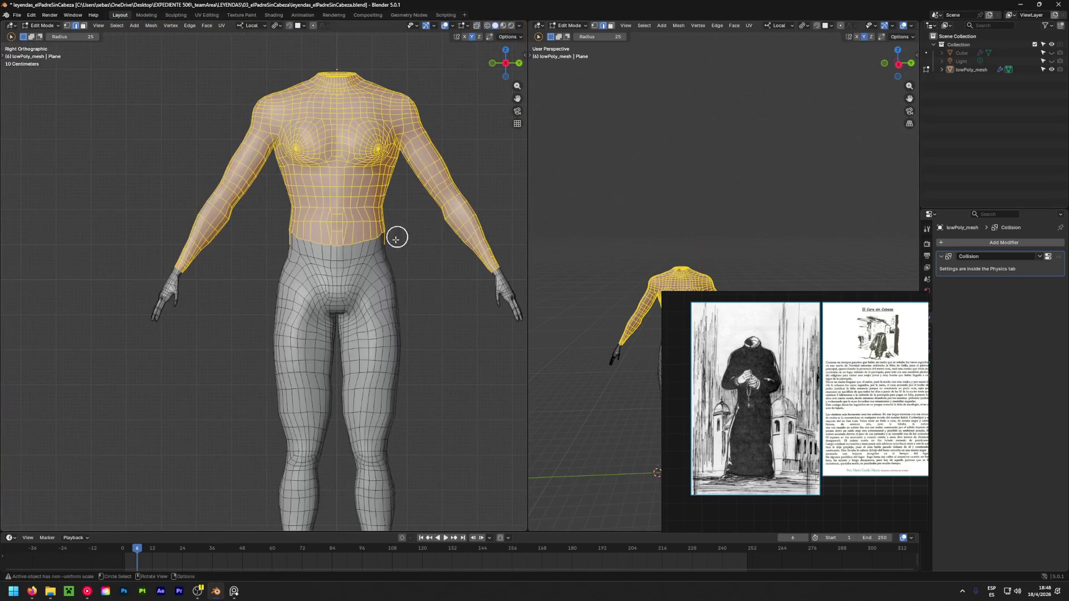
Add more hip faces to the upper-body selection with circle select
scroll(396, 238, "up", 4)
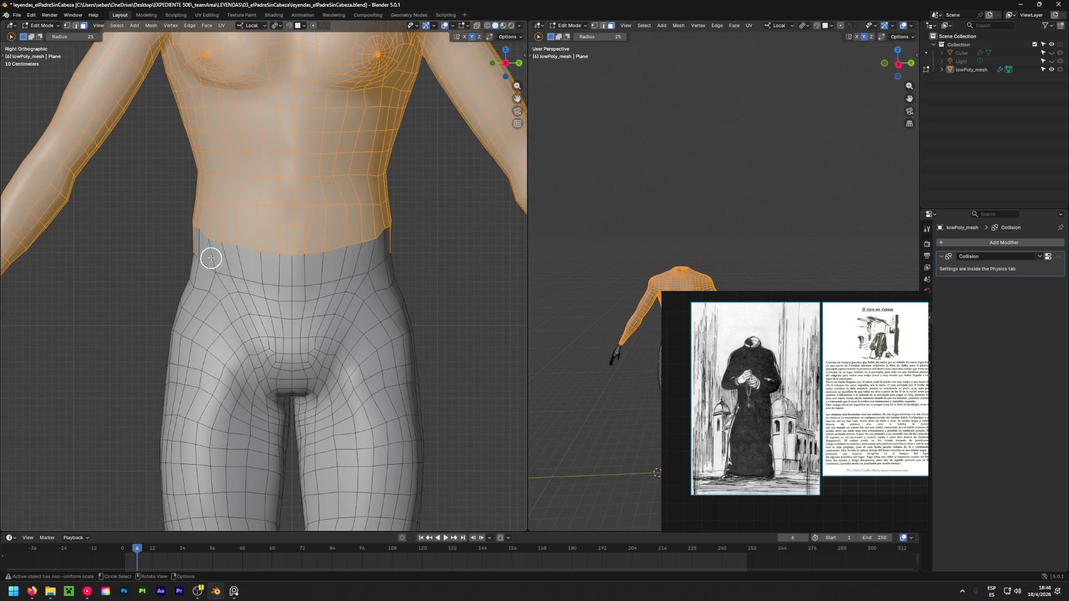
mouse_move(363, 268)
middle_mouse_down()
mouse_move(276, 268)
mouse_move(373, 273)
middle_mouse_up()
mouse_move(258, 277)
middle_mouse_down()
mouse_move(349, 289)
mouse_move(150, 265)
middle_mouse_up()
left_click(339, 261)
left_click_drag(339, 261, 370, 248)
key("Escape")
mouse_move(370, 248)
middle_mouse_down()
mouse_move(145, 274)
mouse_move(349, 278)
mouse_move(335, 262)
mouse_move(255, 241)
mouse_move(208, 254)
mouse_move(277, 246)
mouse_move(205, 232)
mouse_move(384, 247)
mouse_move(308, 239)
middle_mouse_up()
scroll(277, 246, "down", 5)
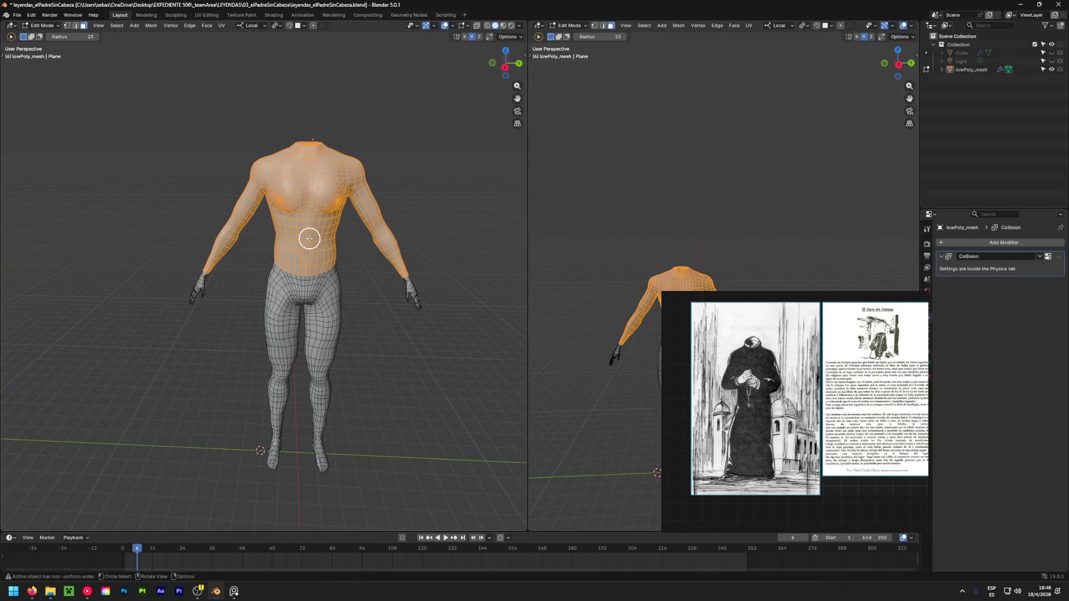
Preview the body in Object Mode, then duplicate the upper body in place and undo it
key("Tab")
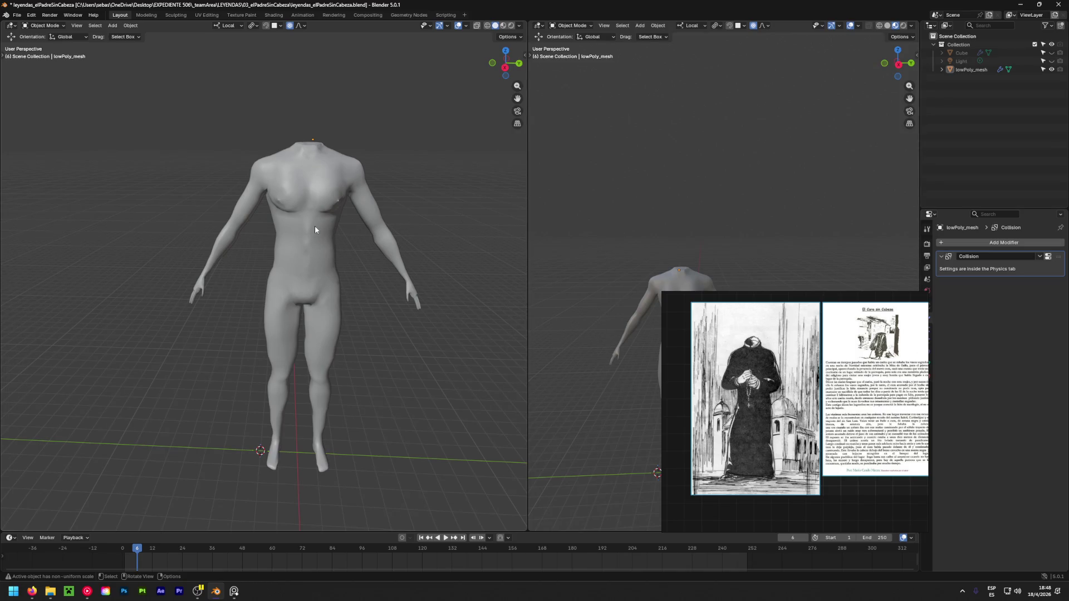
key("Tab")
scroll(315, 226, "up", 1)
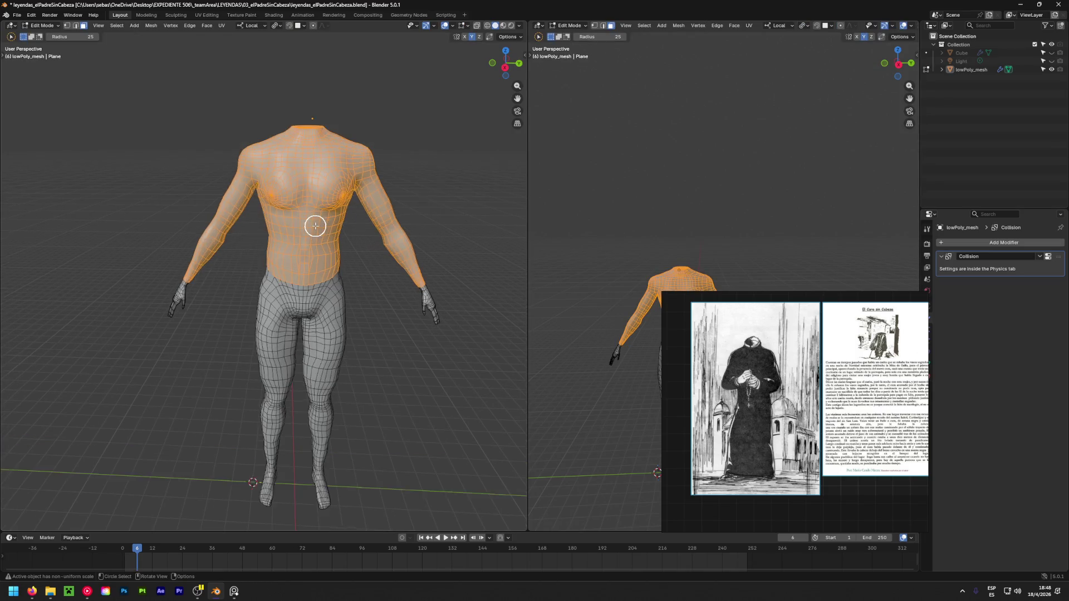
scroll(318, 244, "up", 1)
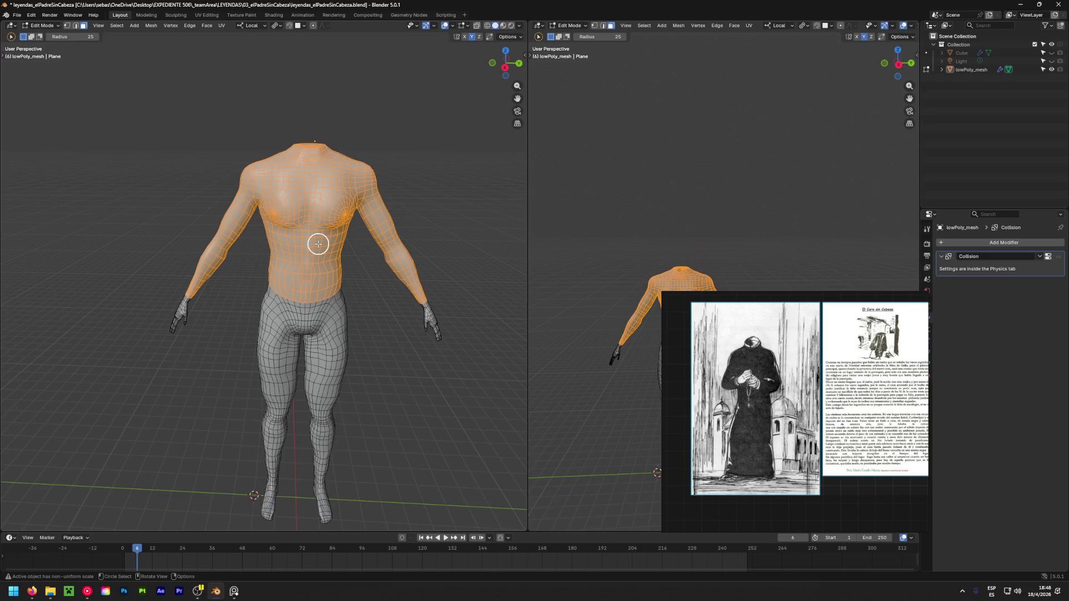
key("shift+d")
right_click(318, 244)
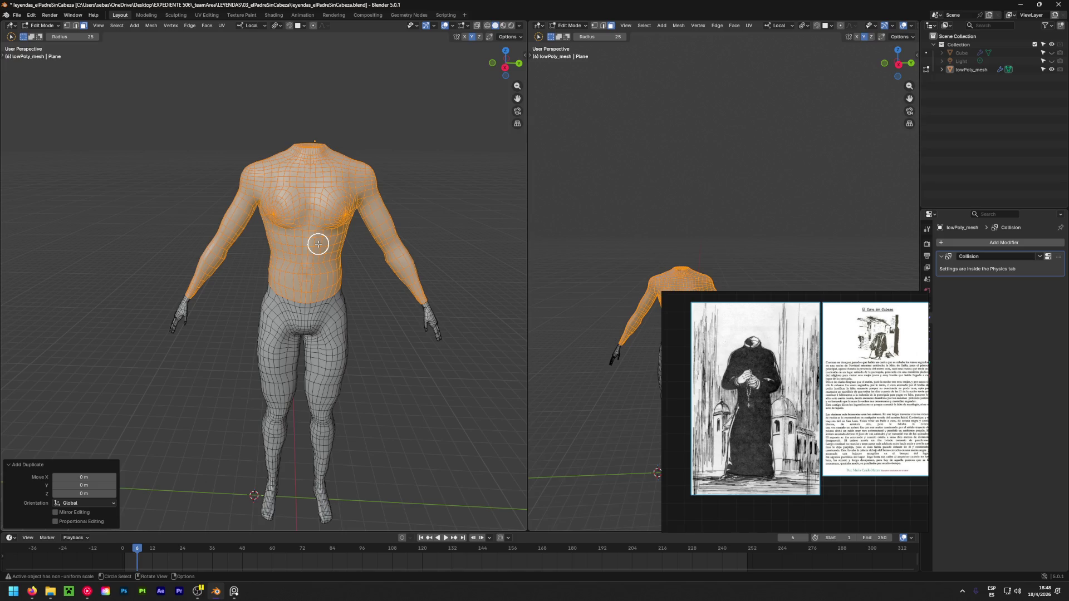
key("ctrl+z")
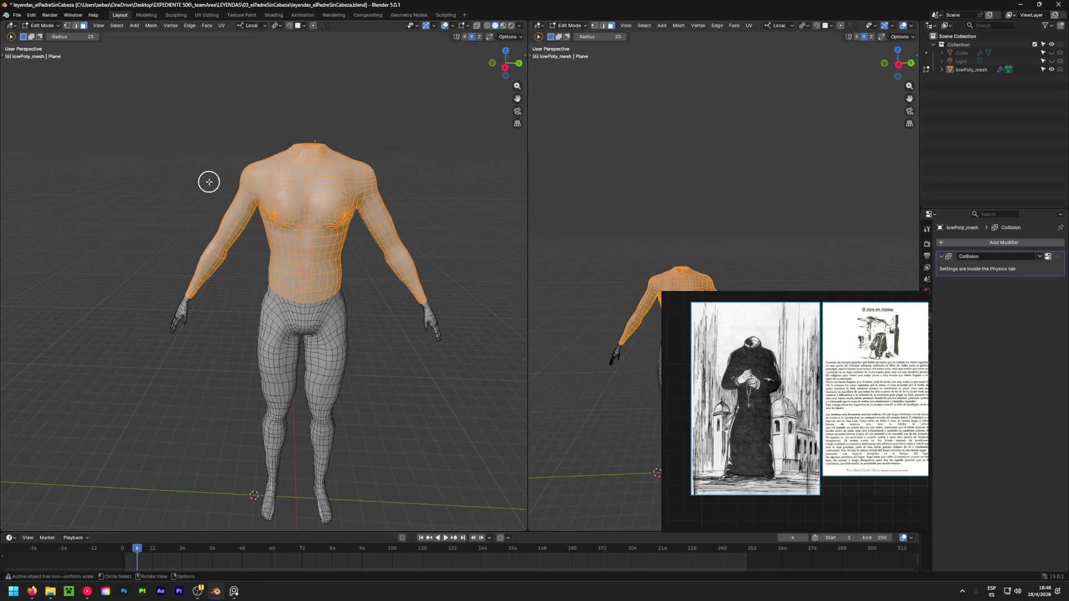
Check the body in Object Mode again and start a fresh duplicate of the upper body
key("Tab")
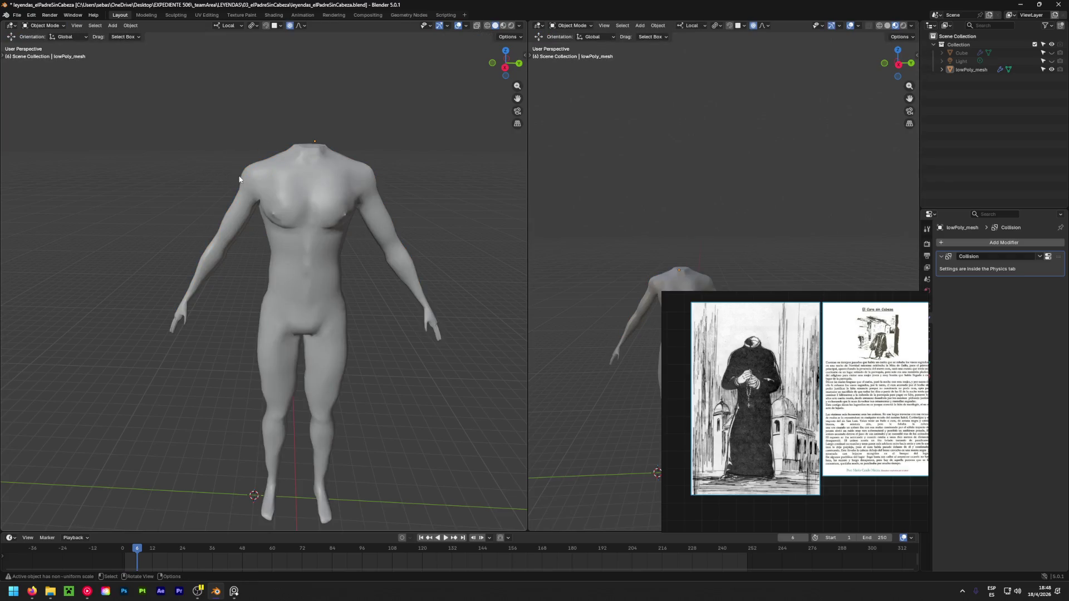
key("Tab")
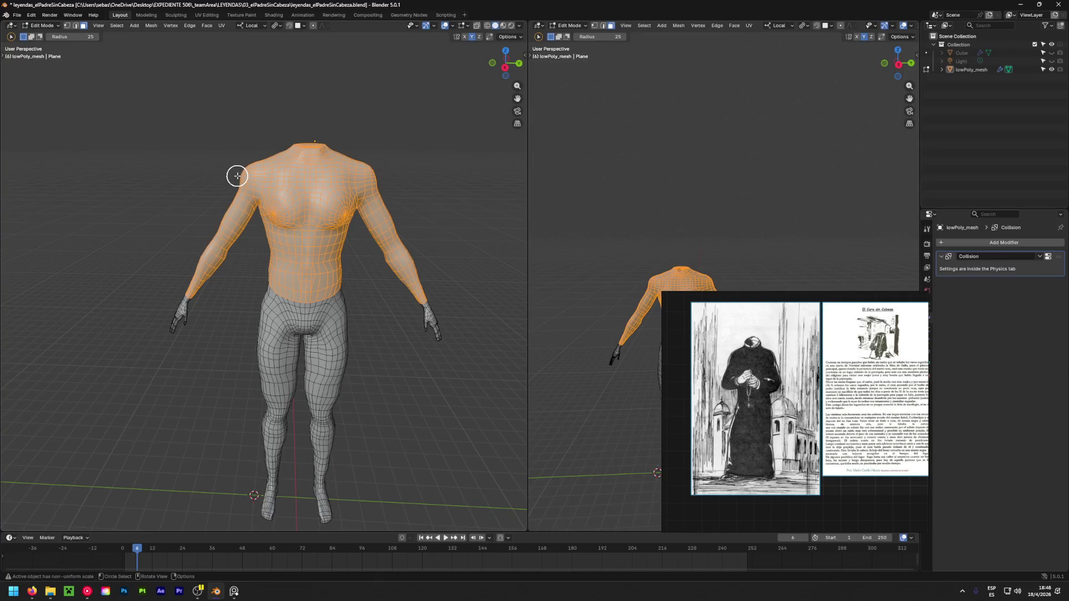
key("shift+d")
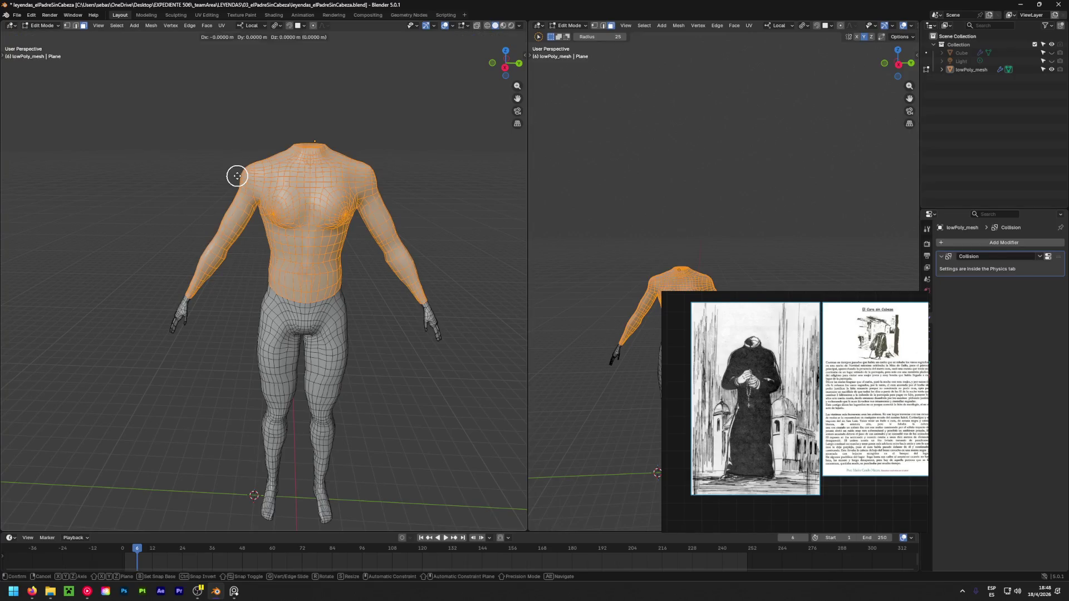
Cancel the pending duplicate and scaling, keeping the upper body at its original size
key("Escape")
key("s")
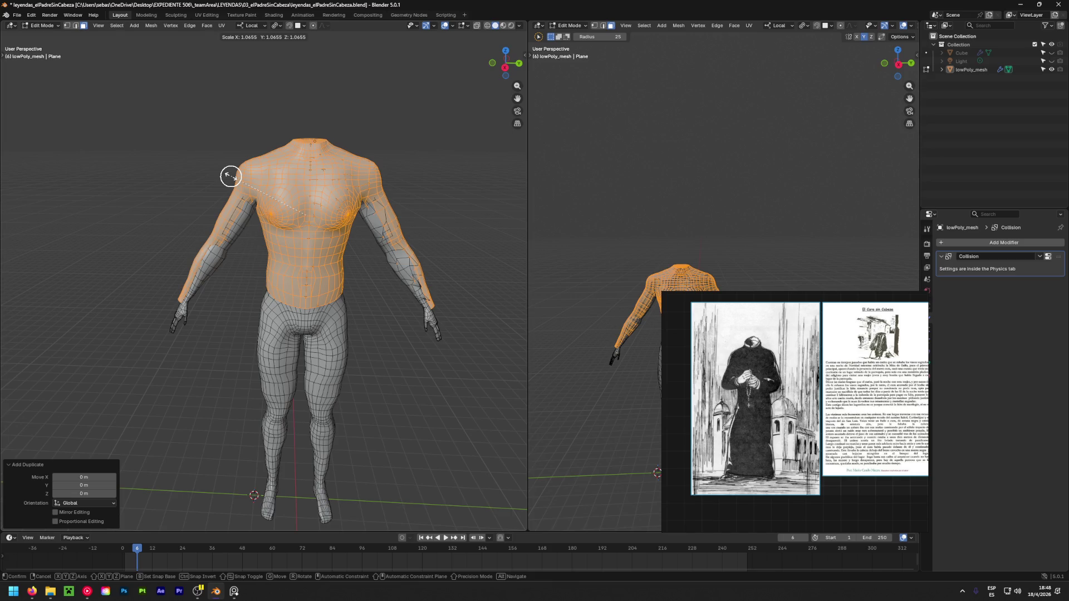
key("Escape")
key("ctrl+z")
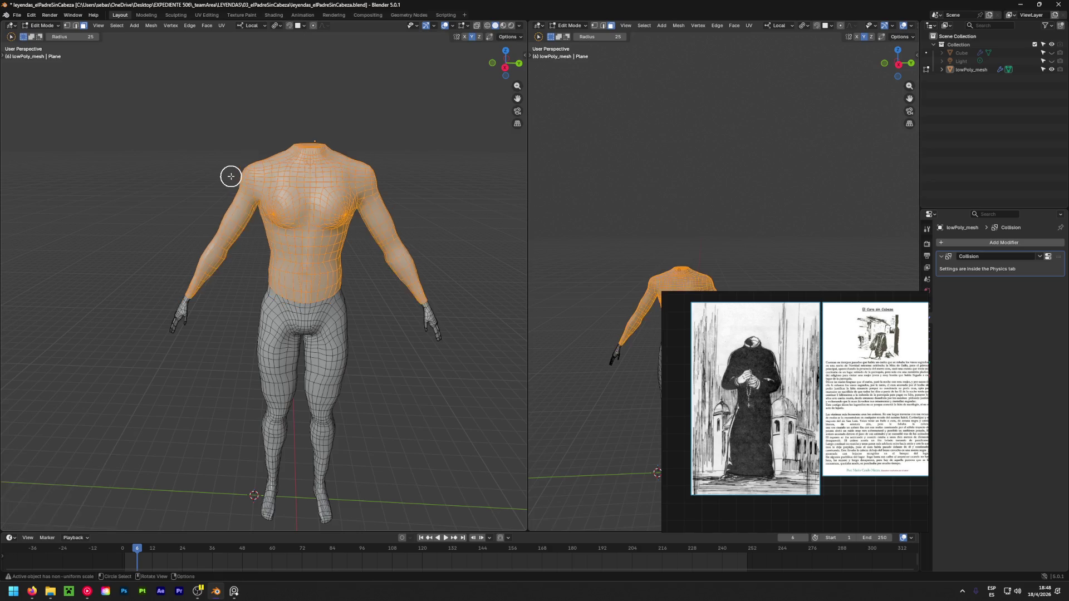
Try and undo a slight upper-body enlargement, then deselect the screen-left forearm in X-ray wireframe
key("shift+s")
key("s")
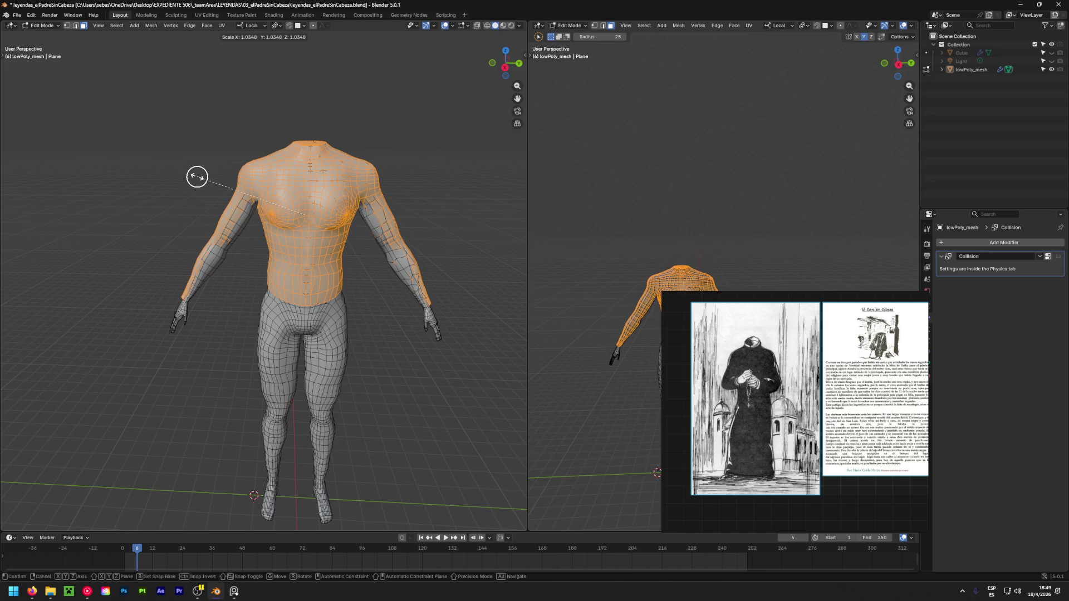
left_click(197, 177)
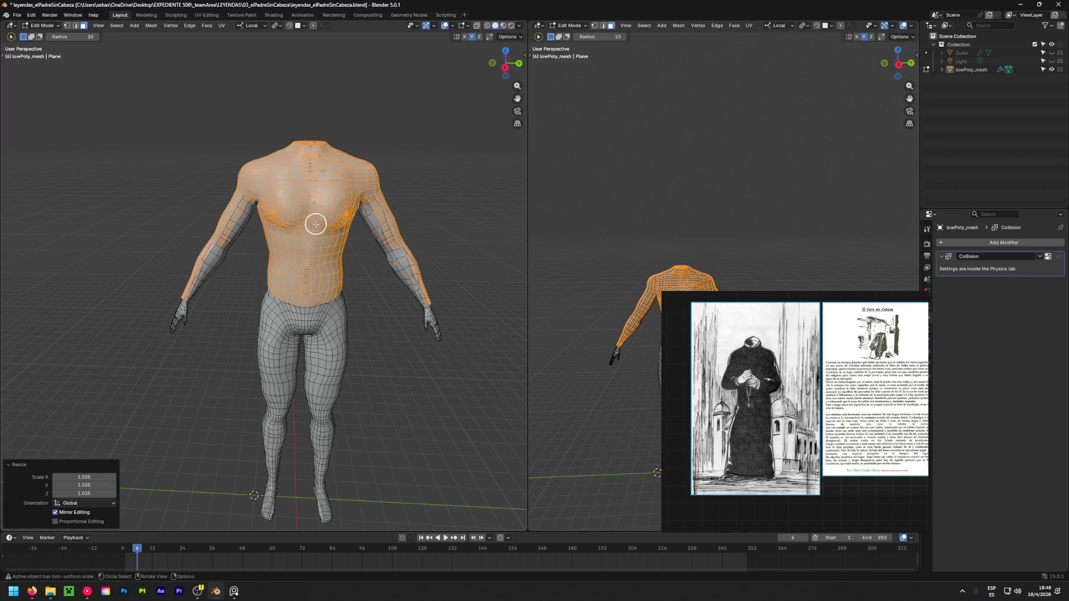
key("ctrl+z")
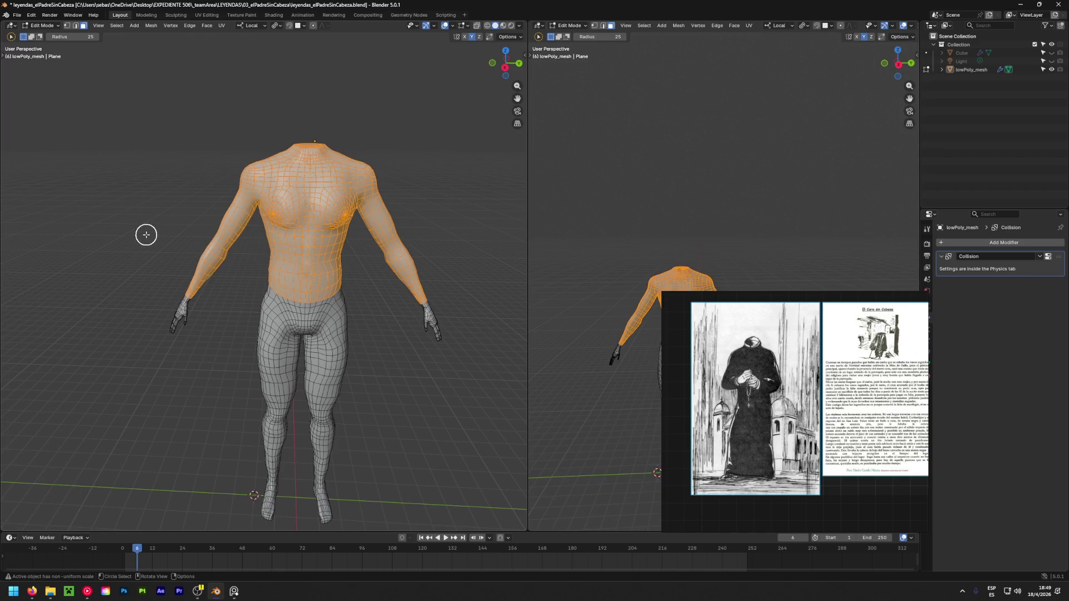
left_click_drag(172, 312, 235, 227, "ctrl")
left_click(487, 27)
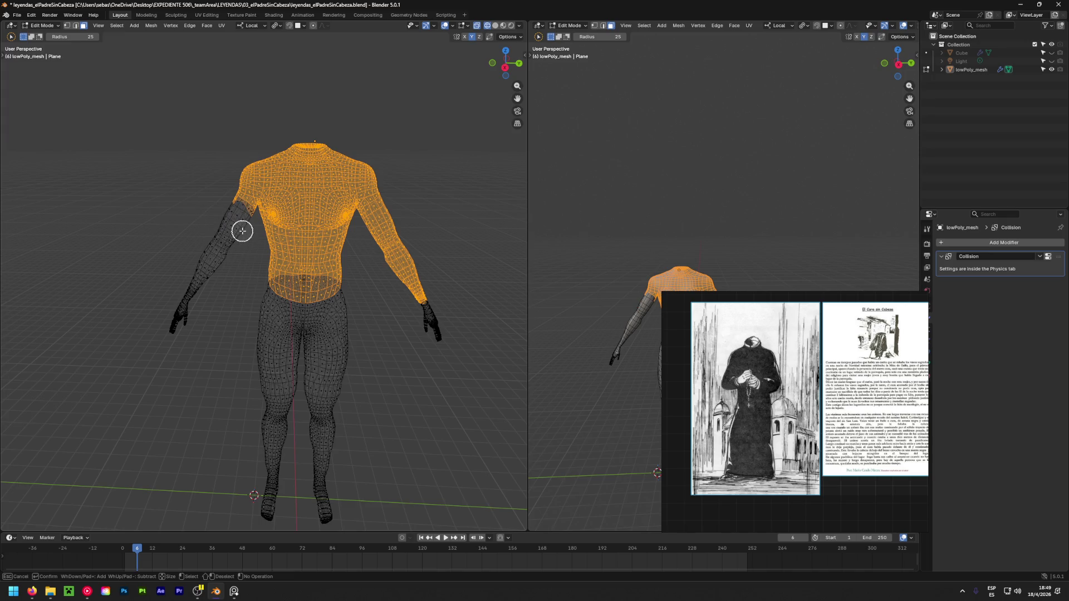
Deselect the arm, elbow and shoulder faces, then return to solid shading
left_click_drag(243, 230, 222, 239, "ctrl")
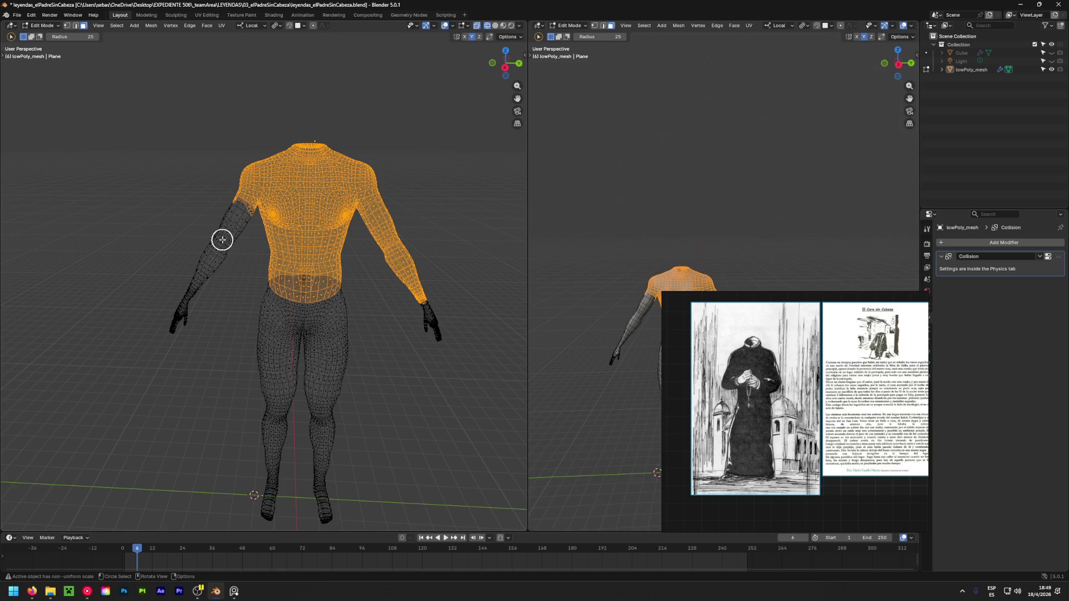
left_click_drag(242, 221, 244, 163, "ctrl")
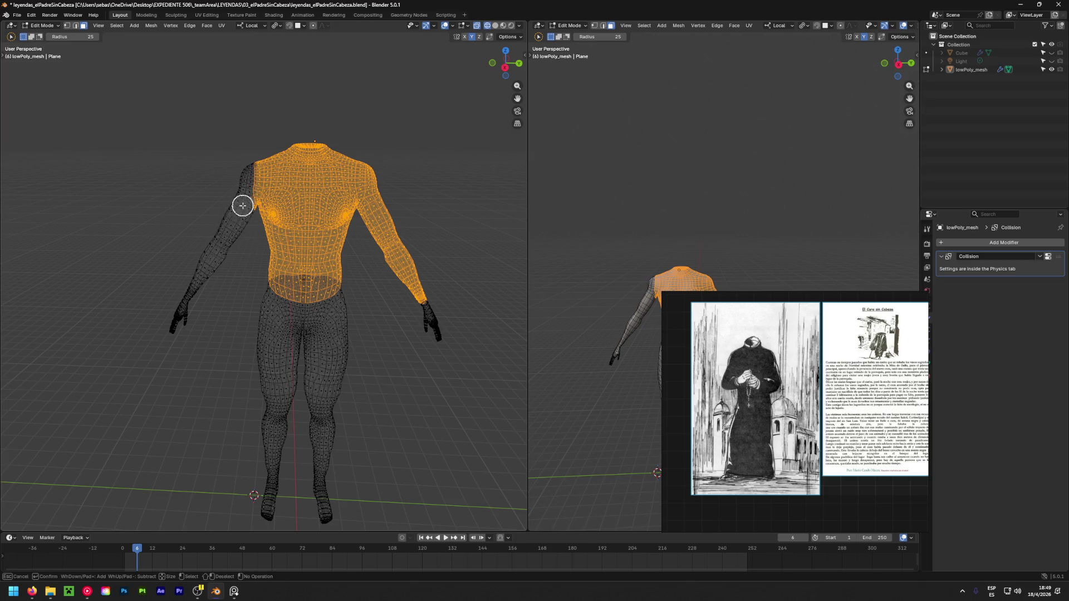
mouse_move(411, 318)
left_mouse_down("shift")
mouse_move(417, 275)
mouse_move(419, 292)
mouse_move(384, 256)
mouse_move(396, 227)
mouse_move(362, 236)
mouse_move(417, 162)
left_mouse_up("shift")
right_click(418, 162)
left_click(495, 26)
Deselect the armpit faces at the torso edge and inspect the back and sides
scroll(268, 167, "up", 5)
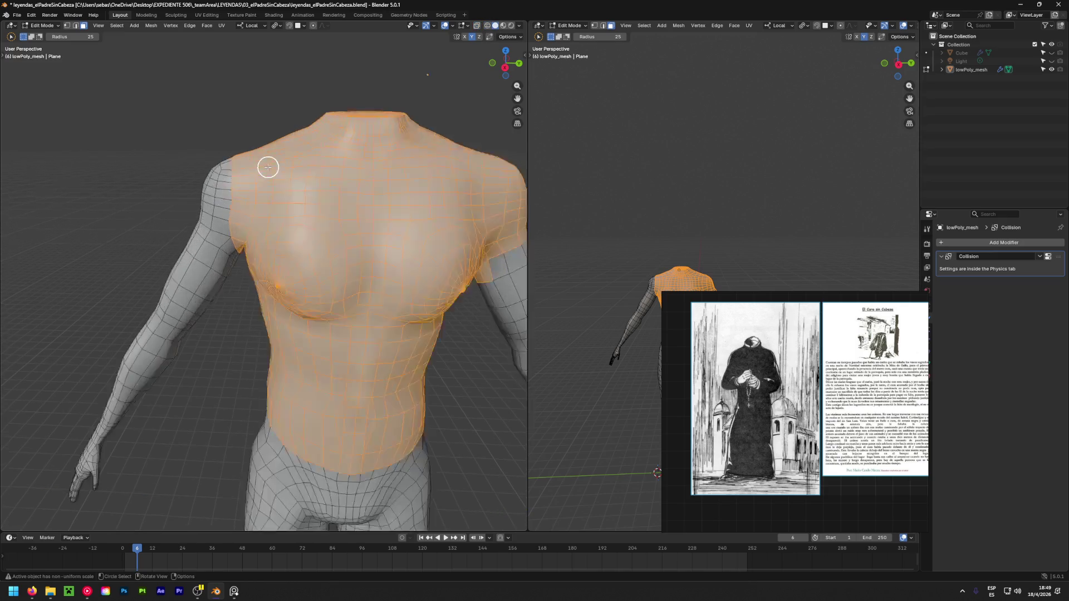
mouse_move(202, 232)
middle_mouse_down()
mouse_move(246, 167)
mouse_move(179, 141)
mouse_move(191, 136)
middle_mouse_up()
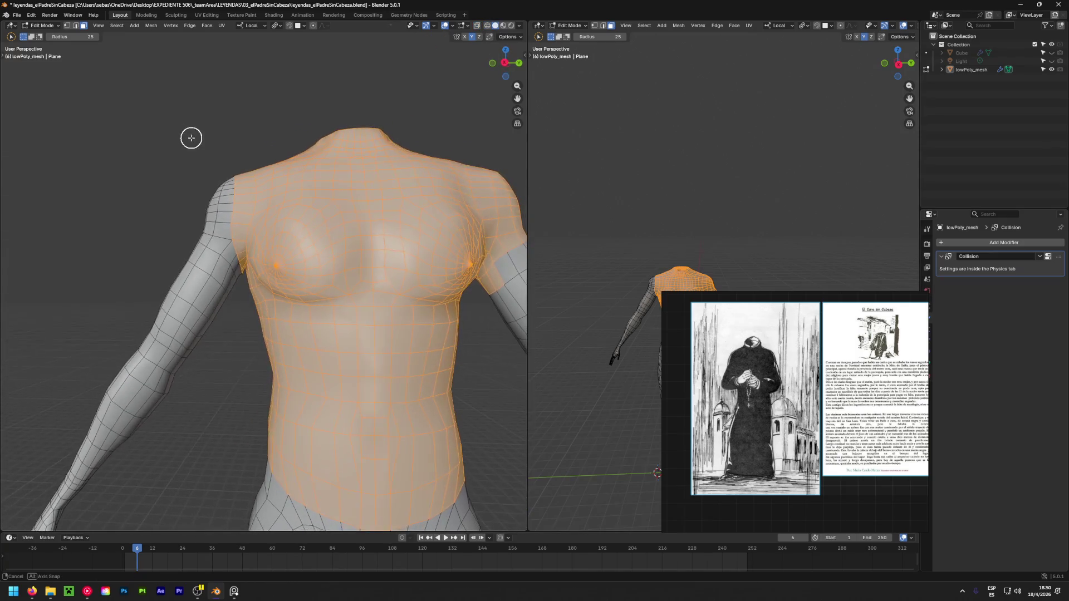
left_click_drag(230, 280, 232, 269, "shift")
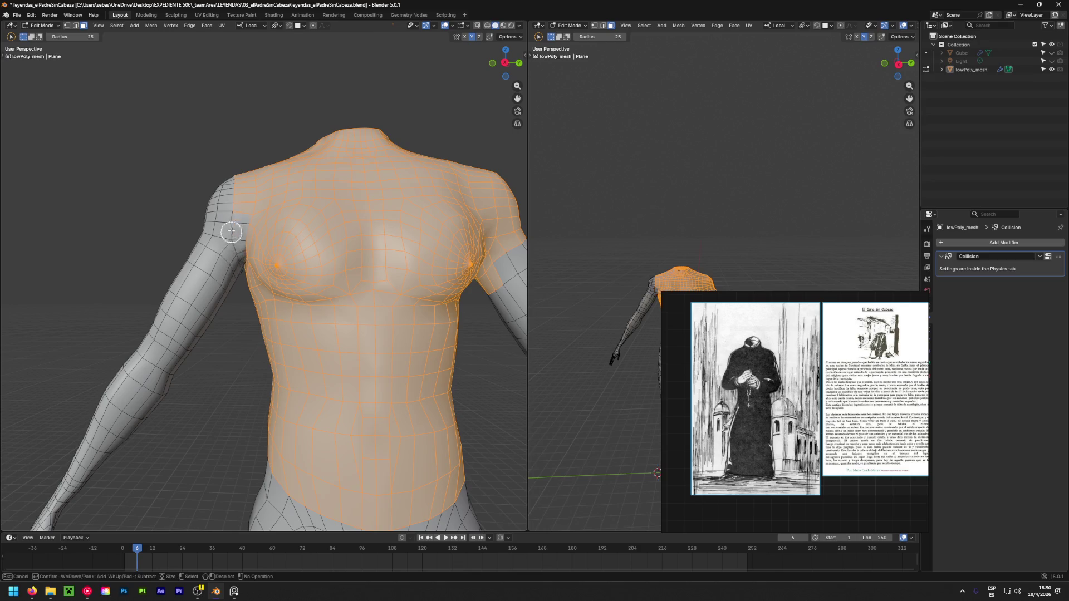
left_click_drag(238, 166, 236, 167, "shift")
mouse_move(212, 220)
middle_mouse_down()
mouse_move(199, 232)
mouse_move(441, 301)
mouse_move(173, 290)
mouse_move(139, 256)
mouse_move(231, 243)
mouse_move(291, 186)
mouse_move(286, 69)
mouse_move(331, 279)
middle_mouse_up()
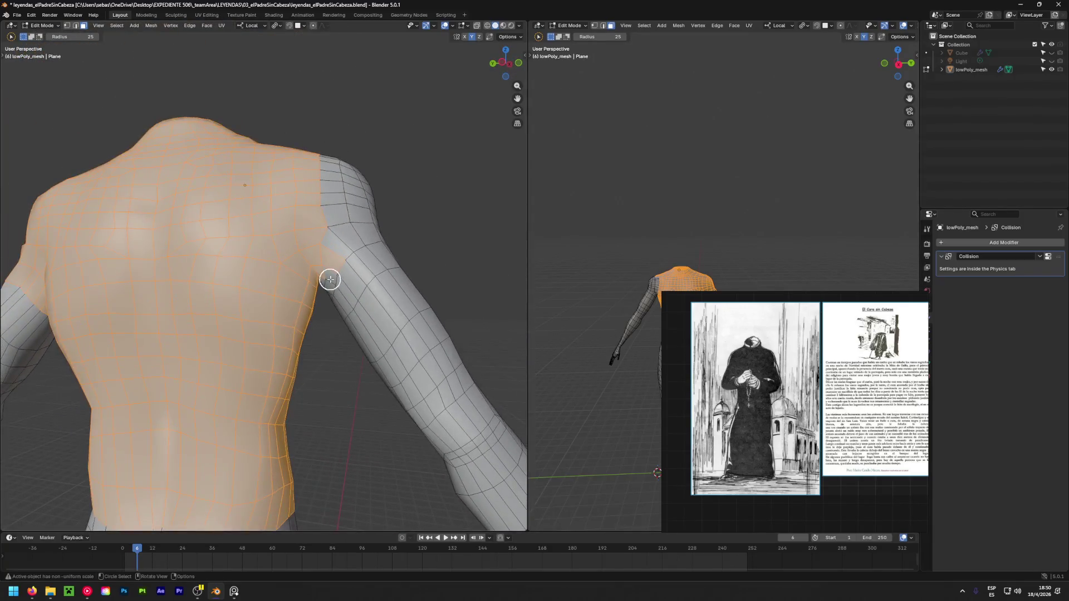
mouse_move(349, 186)
middle_mouse_down()
mouse_move(334, 206)
mouse_move(257, 138)
mouse_move(189, 130)
mouse_move(250, 195)
mouse_move(236, 341)
mouse_move(179, 453)
mouse_move(200, 385)
mouse_move(234, 357)
mouse_move(326, 368)
mouse_move(650, 308)
mouse_move(165, 202)
mouse_move(694, 280)
middle_mouse_up()
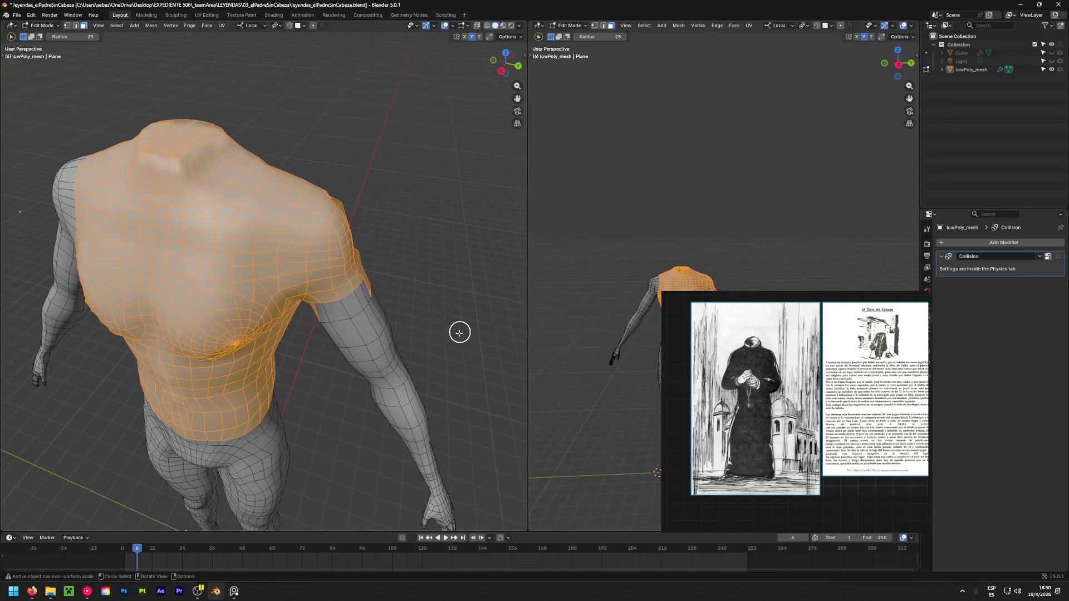
mouse_move(409, 383)
middle_mouse_down()
mouse_move(299, 273)
mouse_move(406, 126)
mouse_move(301, 198)
mouse_move(271, 201)
mouse_move(279, 284)
mouse_move(250, 322)
mouse_move(267, 329)
mouse_move(255, 295)
mouse_move(368, 276)
mouse_move(305, 277)
mouse_move(312, 184)
mouse_move(334, 212)
middle_mouse_up()
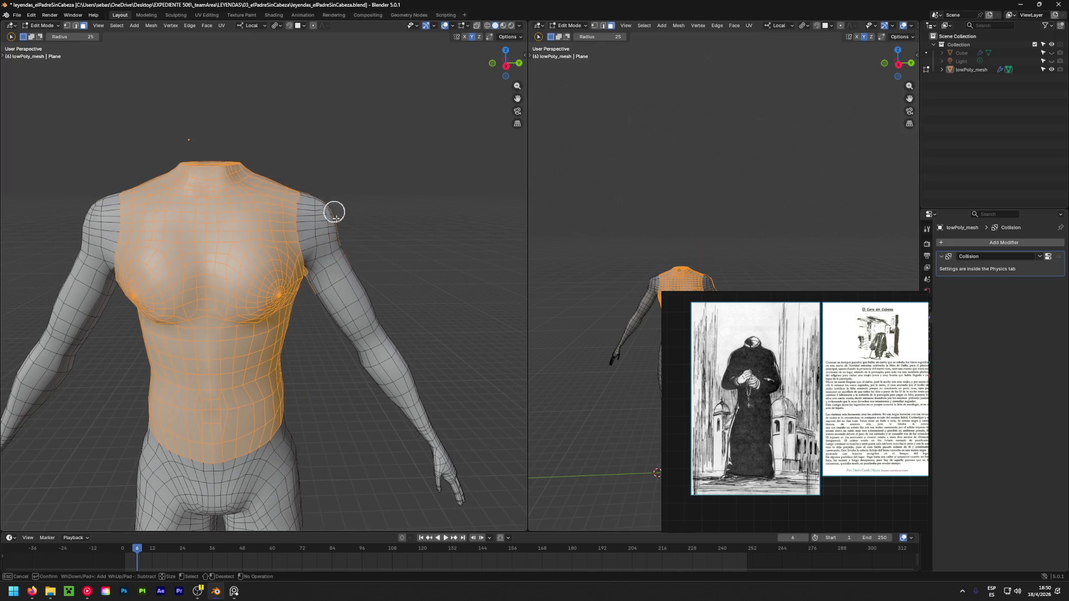
Clean up the right shoulder-cap faces, check the armpit seam, then deselect the whole mesh
mouse_move(312, 275)
left_mouse_down()
mouse_move(336, 282)
mouse_move(319, 291)
left_mouse_up()
mouse_move(315, 224)
middle_mouse_down()
mouse_move(340, 246)
mouse_move(196, 303)
mouse_move(258, 295)
middle_mouse_up()
mouse_move(289, 328)
middle_mouse_down()
mouse_move(278, 272)
mouse_move(239, 303)
mouse_move(213, 245)
mouse_move(209, 256)
mouse_move(181, 249)
middle_mouse_up()
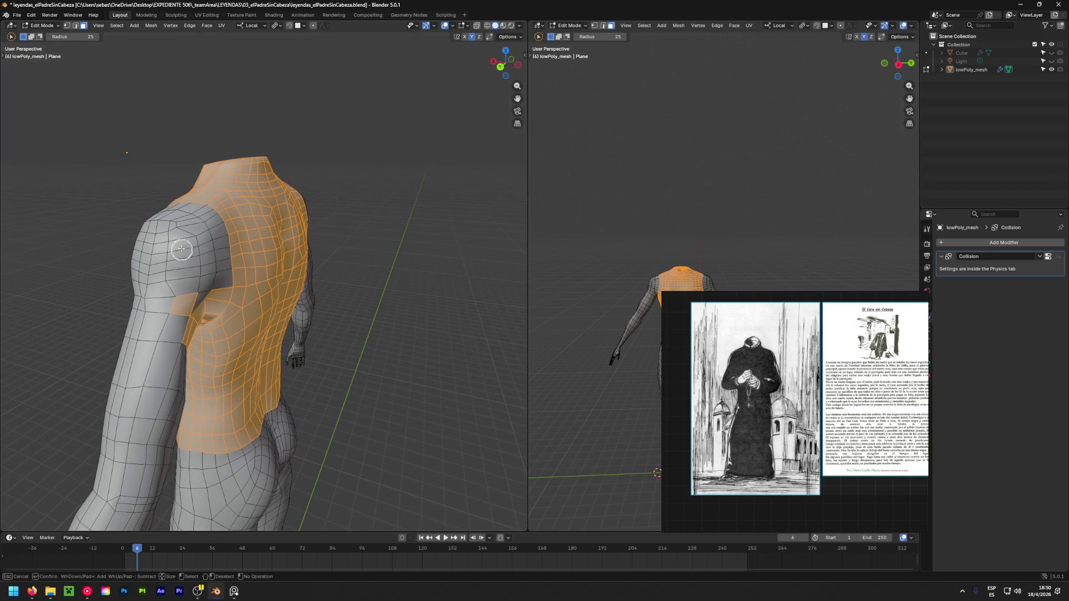
mouse_move(210, 306)
middle_mouse_down()
mouse_move(105, 249)
mouse_move(115, 296)
mouse_move(36, 295)
mouse_move(88, 186)
mouse_move(266, 234)
mouse_move(260, 179)
mouse_move(162, 160)
mouse_move(10, 200)
mouse_move(48, 277)
mouse_move(184, 298)
mouse_move(95, 222)
mouse_move(156, 245)
mouse_move(76, 262)
mouse_move(210, 202)
mouse_move(117, 265)
mouse_move(115, 289)
mouse_move(222, 270)
mouse_move(121, 331)
mouse_move(332, 265)
mouse_move(312, 241)
middle_mouse_up()
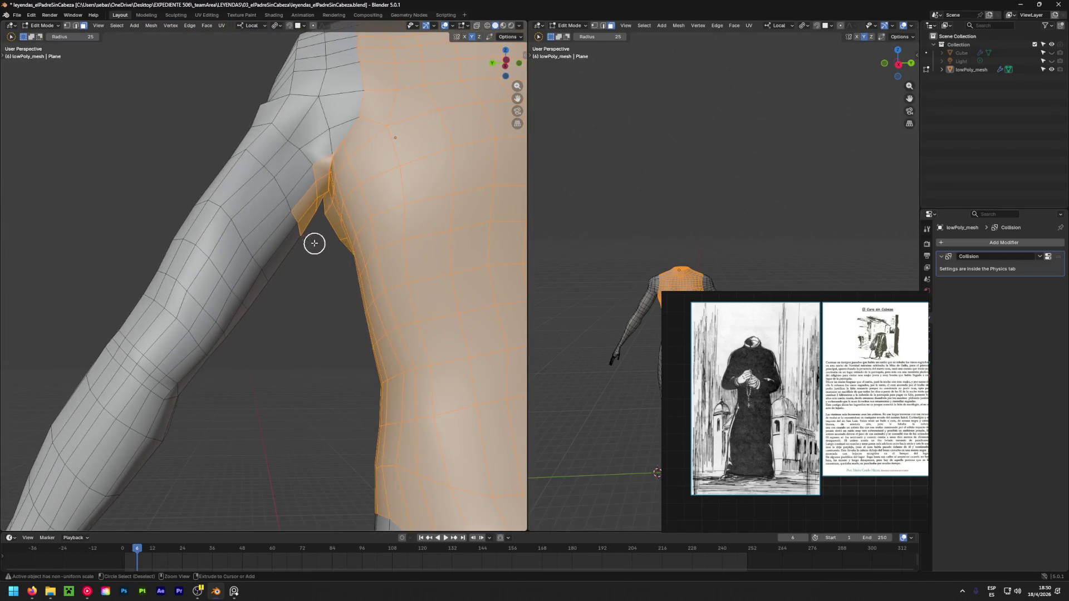
mouse_move(310, 197)
middle_mouse_down()
mouse_move(286, 191)
mouse_move(160, 88)
mouse_move(272, 150)
mouse_move(384, 238)
mouse_move(418, 236)
mouse_move(395, 348)
middle_mouse_up()
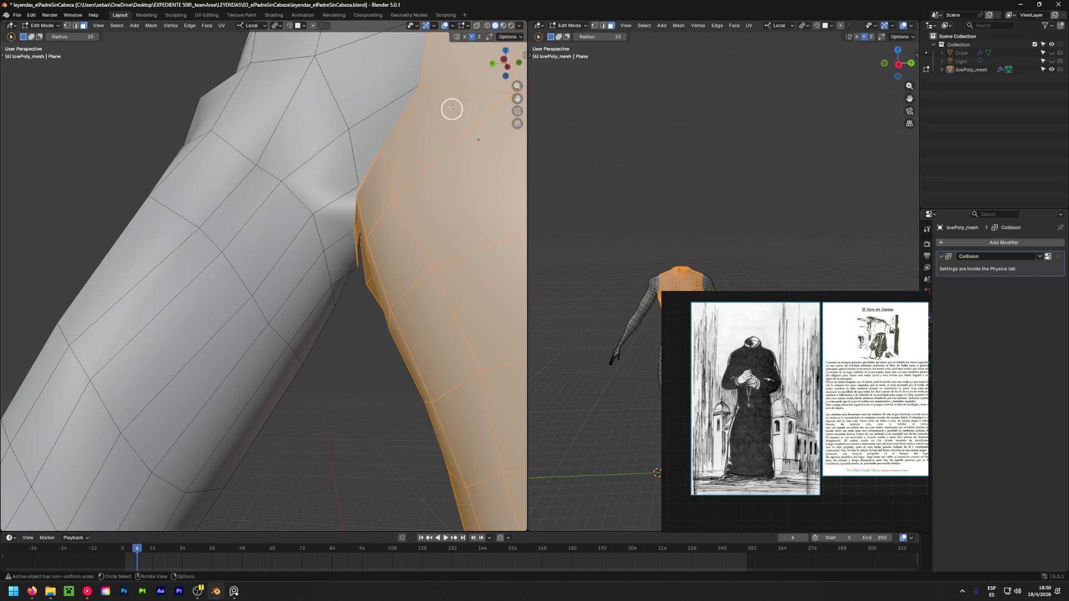
scroll(360, 213, "down", 4)
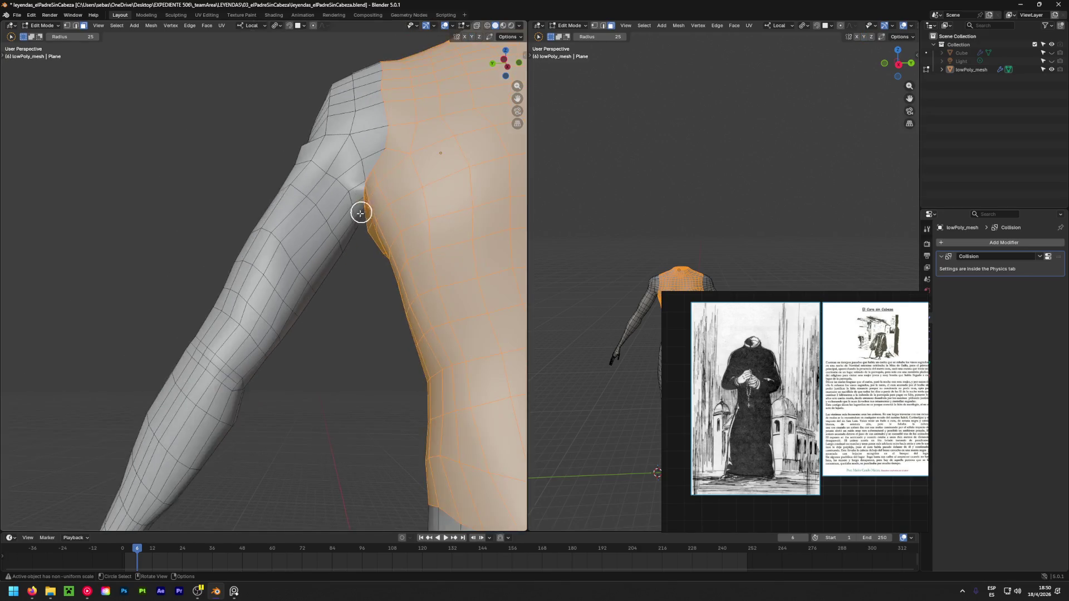
scroll(401, 195, "up", 5)
key("alt+a")
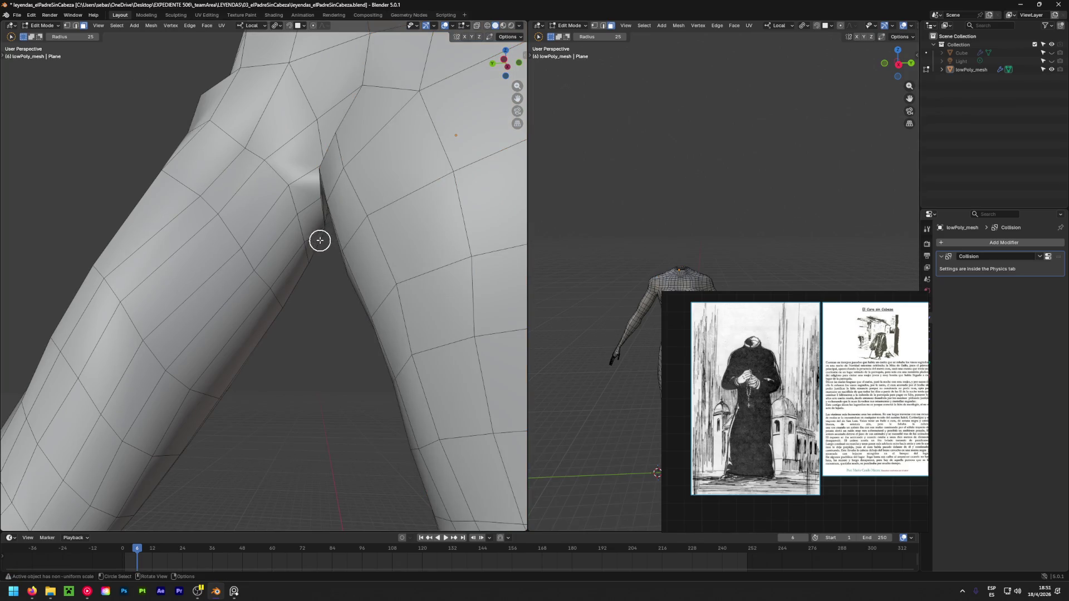
Switch to vertex selection and raise the selected armpit vertex in two moves
scroll(323, 234, "up", 3)
key("w")
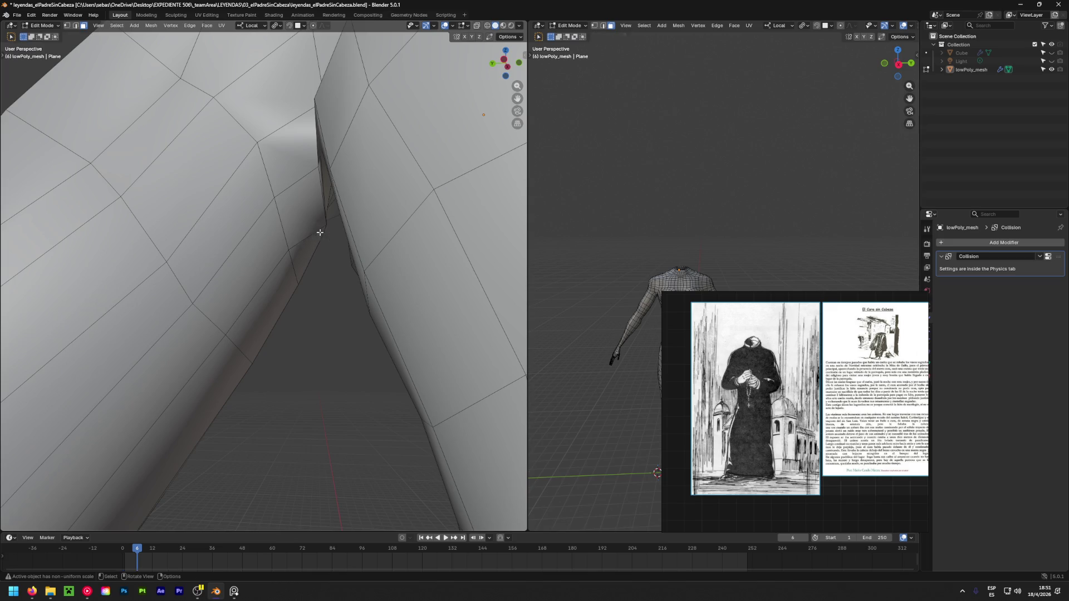
key("1")
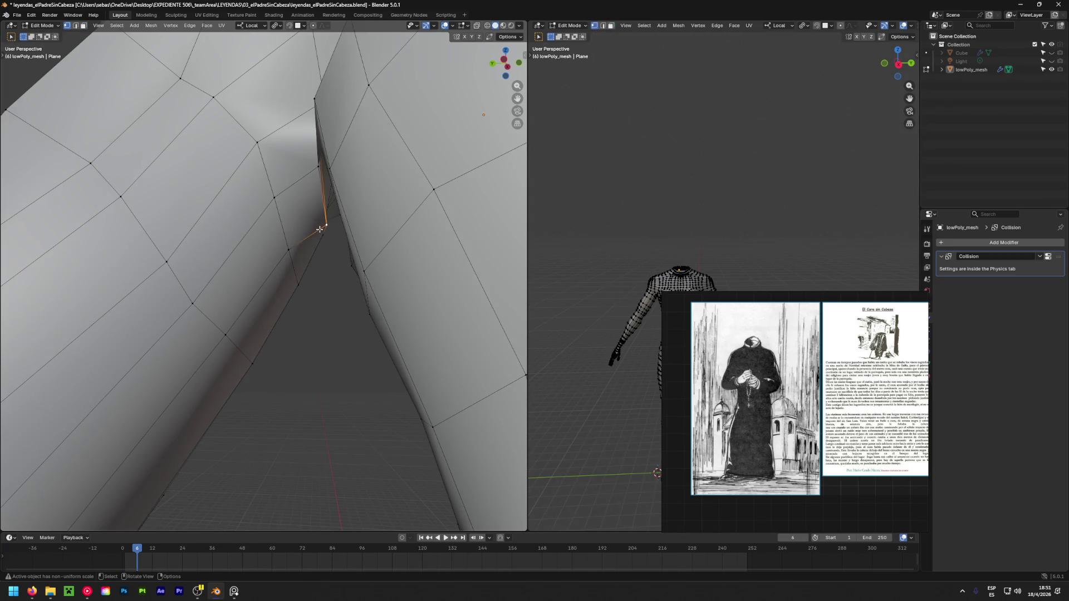
key("g")
left_click(180, 209)
key("g")
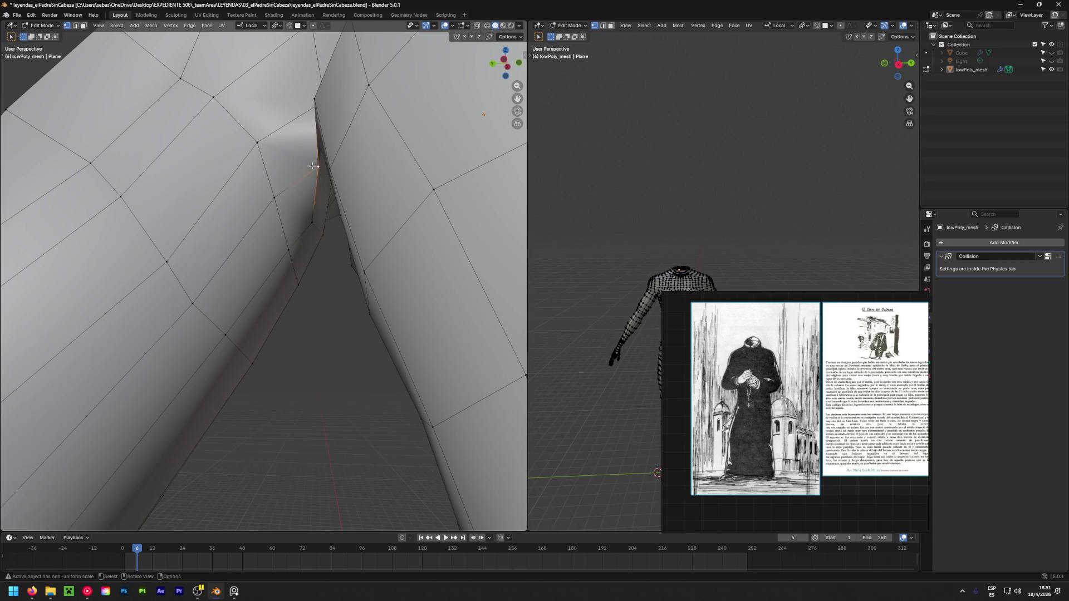
left_click(197, 143)
From a view facing the armpit, move its vertex upward again
mouse_move(197, 143)
middle_mouse_down()
mouse_move(296, 172)
mouse_move(358, 256)
mouse_move(351, 294)
mouse_move(411, 213)
mouse_move(368, 245)
mouse_move(316, 223)
middle_mouse_up()
left_click(315, 223)
key("g")
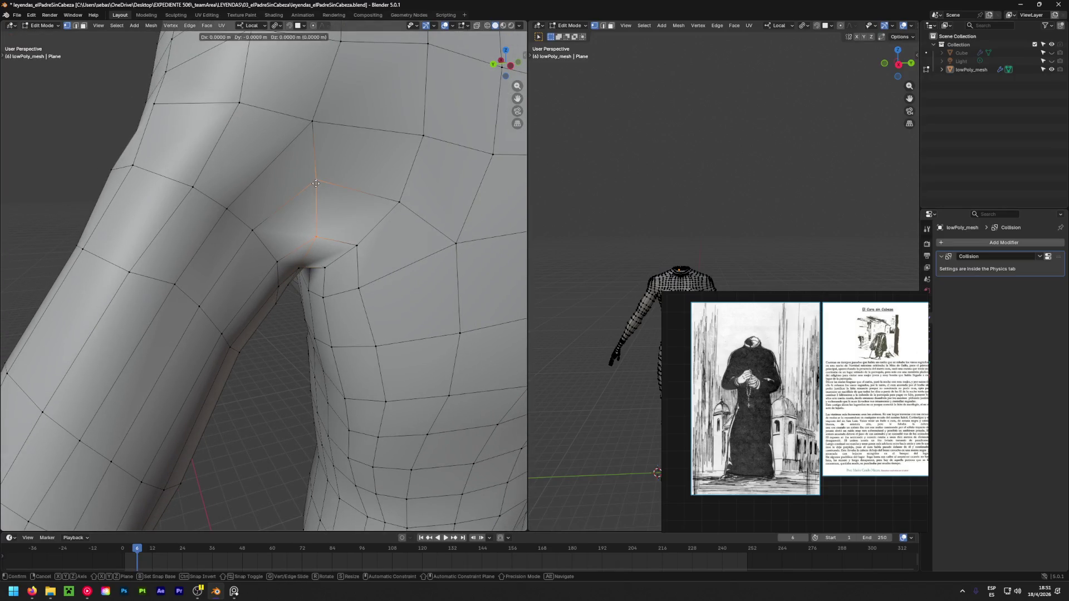
left_click(317, 158)
Adjust the neighbouring armpit vertex twice, then view the torso from the side
left_click(325, 268)
key("g")
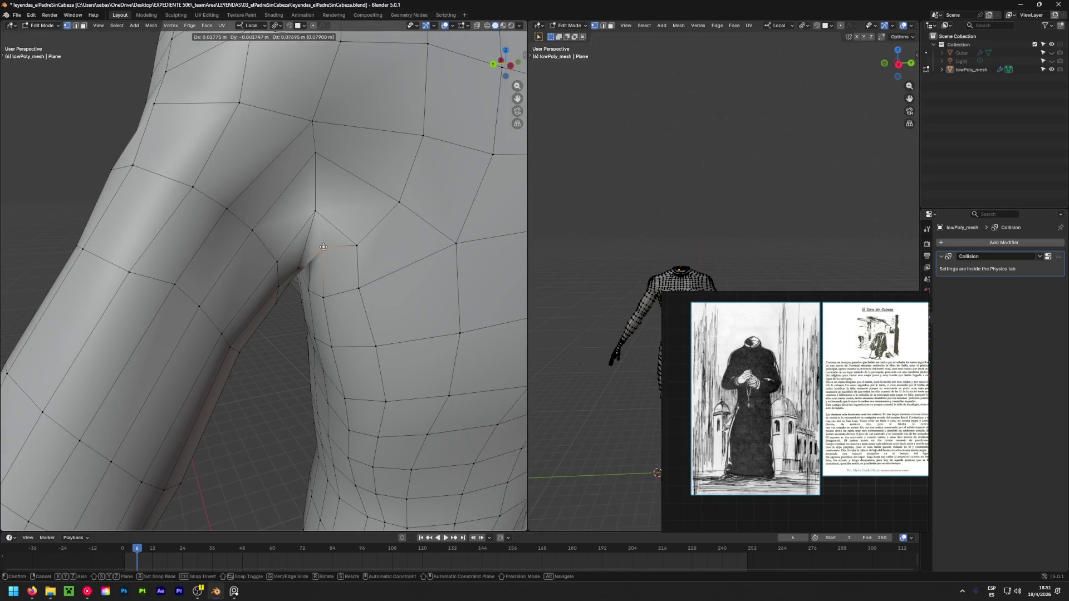
left_click(306, 252)
key("g")
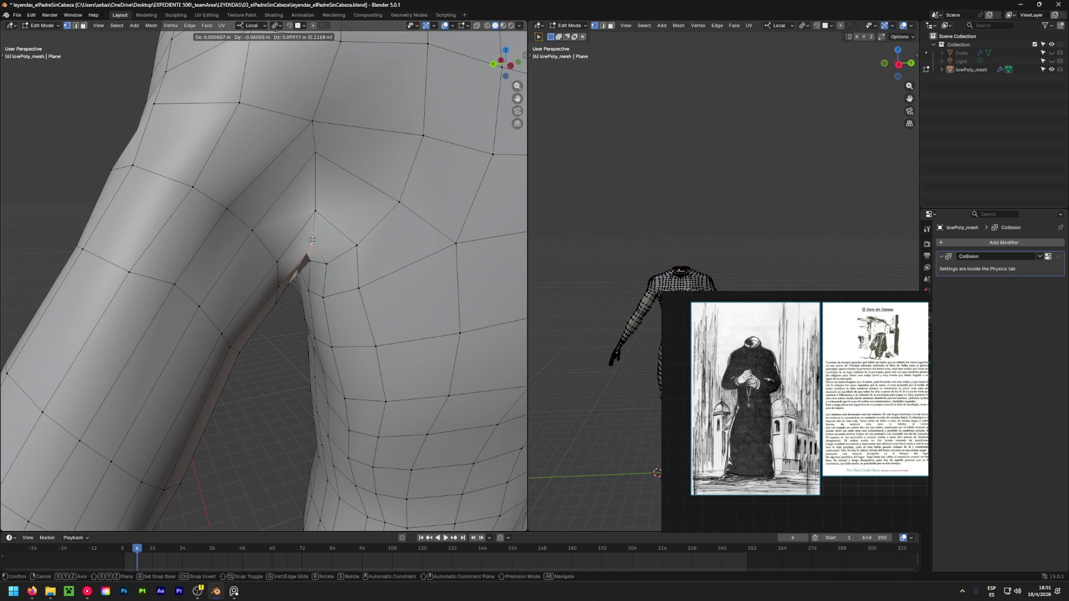
left_click(299, 259)
mouse_move(298, 268)
middle_mouse_down()
mouse_move(297, 279)
mouse_move(383, 329)
middle_mouse_up()
scroll(383, 329, "down", 5)
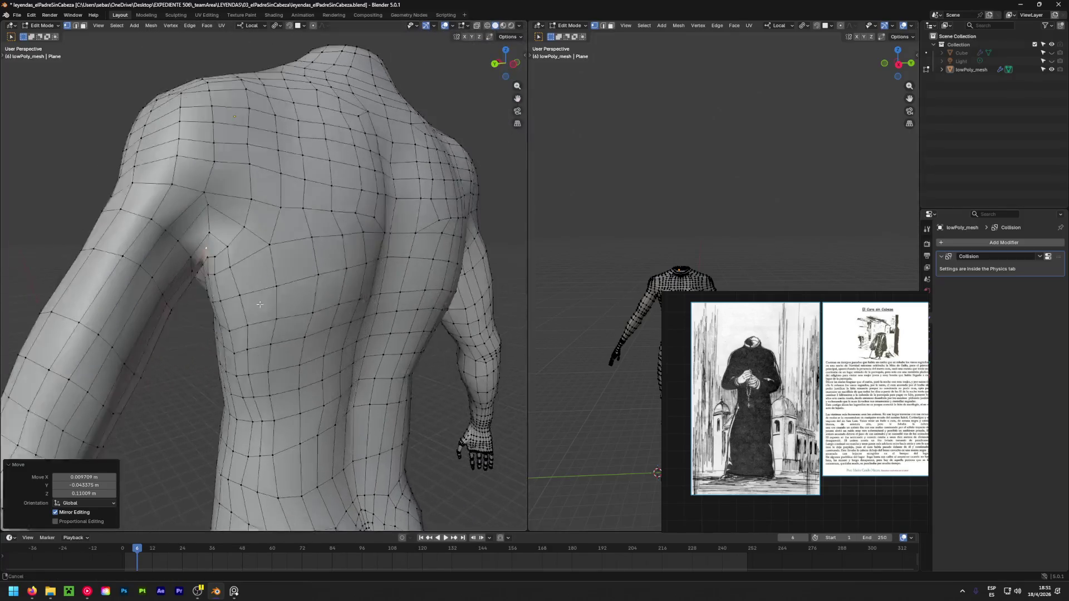
middle_click_drag(150, 249, 367, 326)
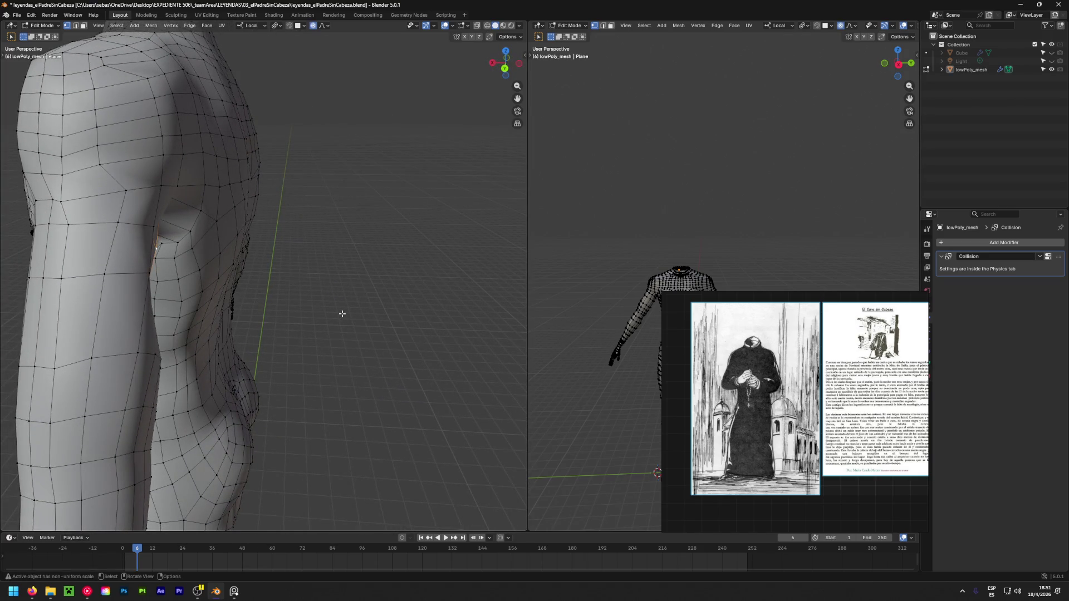
Make soft-falloff moves on the armpit vertex, checking from the back and side
key("g")
left_click(360, 315)
middle_click_drag(360, 315, 196, 256)
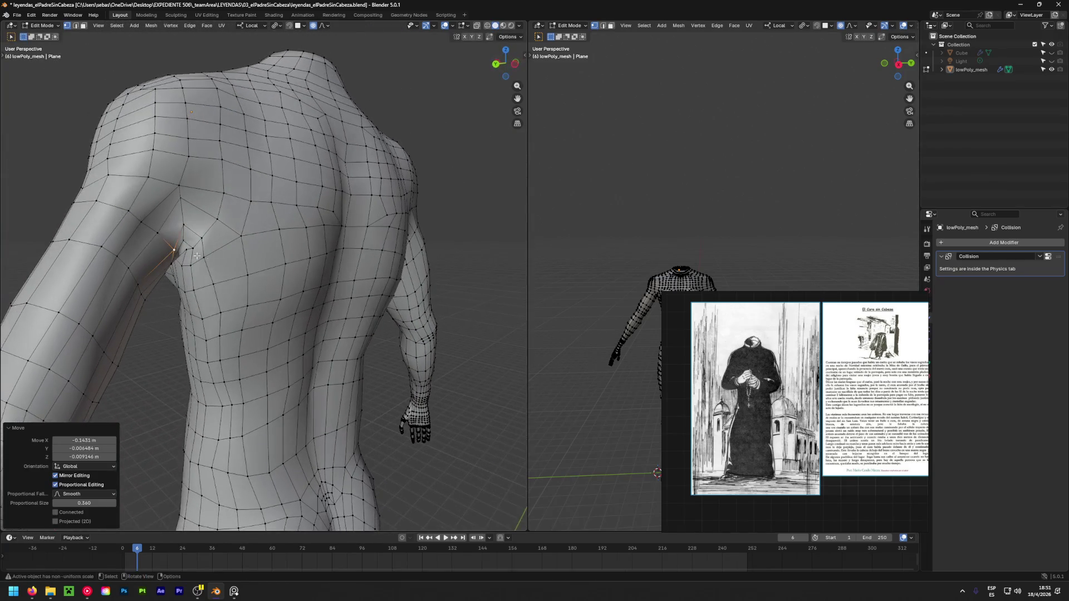
mouse_move(142, 226)
middle_mouse_down()
mouse_move(291, 296)
mouse_move(202, 324)
mouse_move(223, 343)
middle_mouse_up()
key("g")
left_click(316, 298)
key("g")
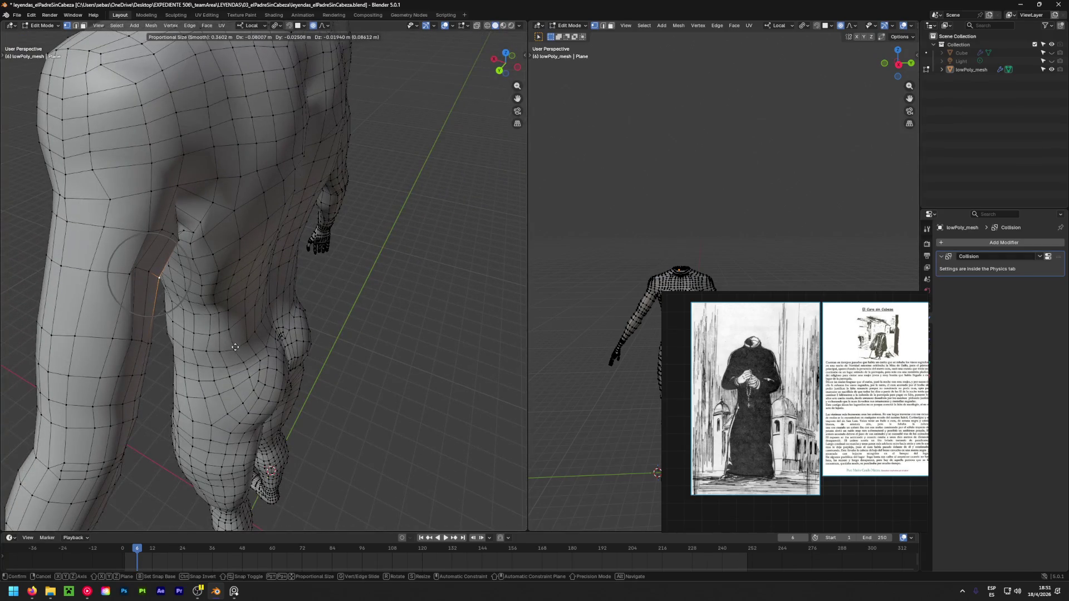
left_click(235, 347)
Make another soft-falloff armpit adjustment, then inspect it from the back and below
key("g")
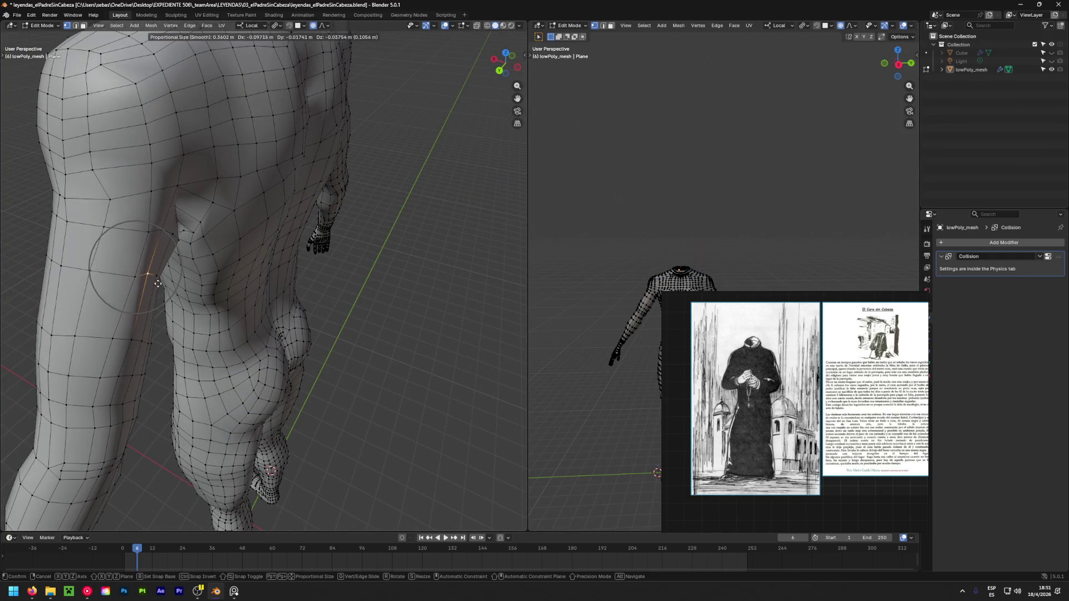
left_click(162, 285)
middle_click_drag(167, 282, 215, 247)
scroll(215, 247, "up", 5)
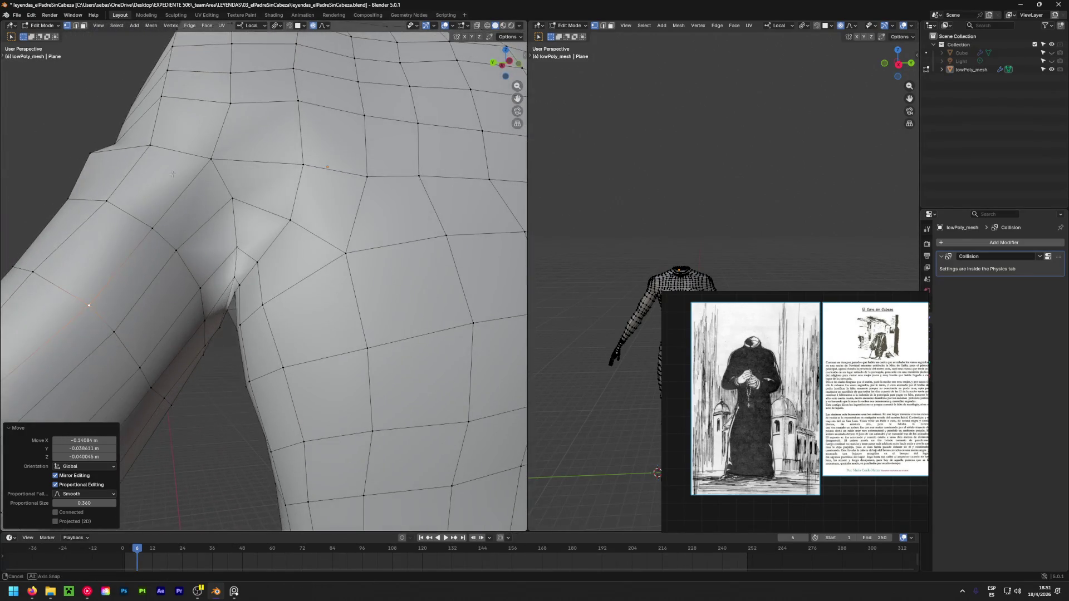
mouse_move(226, 323)
middle_mouse_down()
mouse_move(292, 292)
mouse_move(257, 337)
mouse_move(361, 286)
middle_mouse_up()
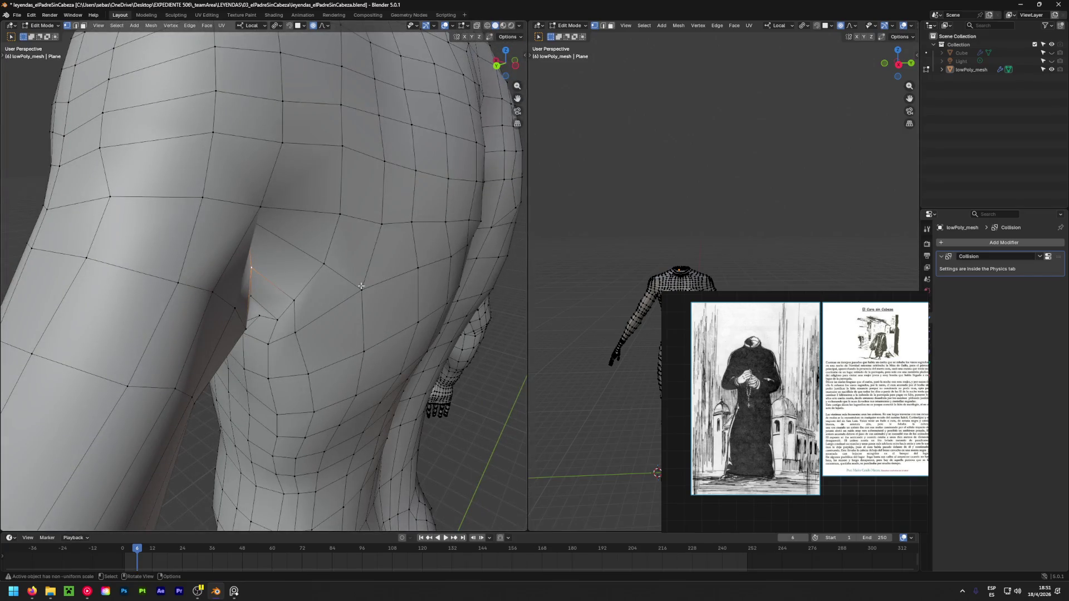
middle_click_drag(378, 126, 265, 458)
Refine the armpit vertex twice more from low angles under the torso
key("g")
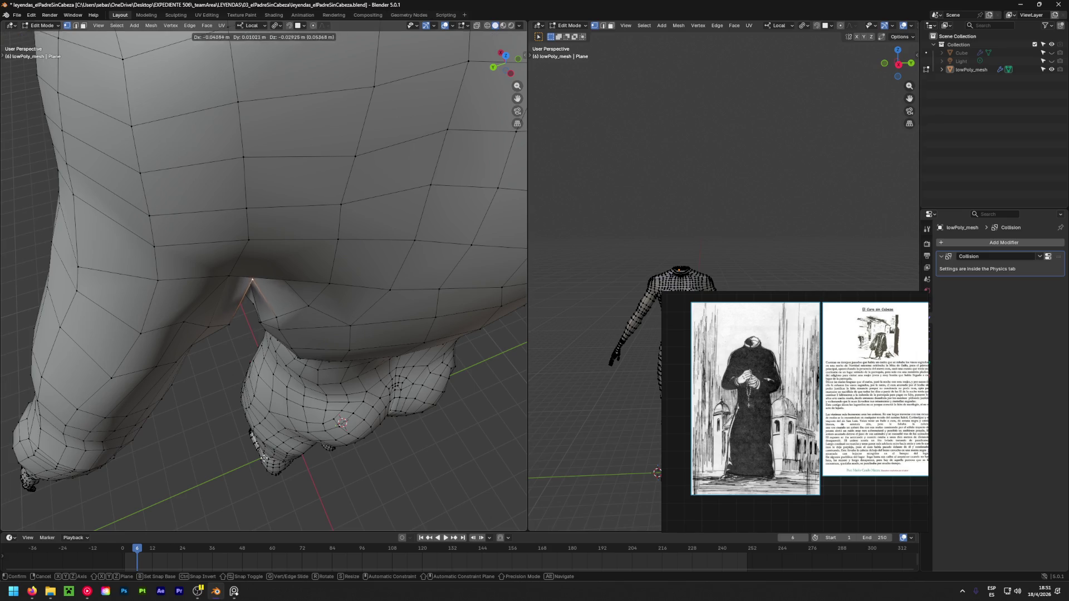
left_click(272, 216)
mouse_move(272, 216)
middle_mouse_down()
mouse_move(263, 239)
mouse_move(266, 33)
middle_mouse_up()
key("g")
left_click(274, 237)
middle_click_drag(275, 237, 258, 3)
Move the armpit vertex once more and zoom in close on the armpit
key("g")
left_click(290, 311)
middle_click_drag(289, 311, 294, 102)
scroll(294, 101, "down", 3)
middle_click_drag(277, 170, 274, 167)
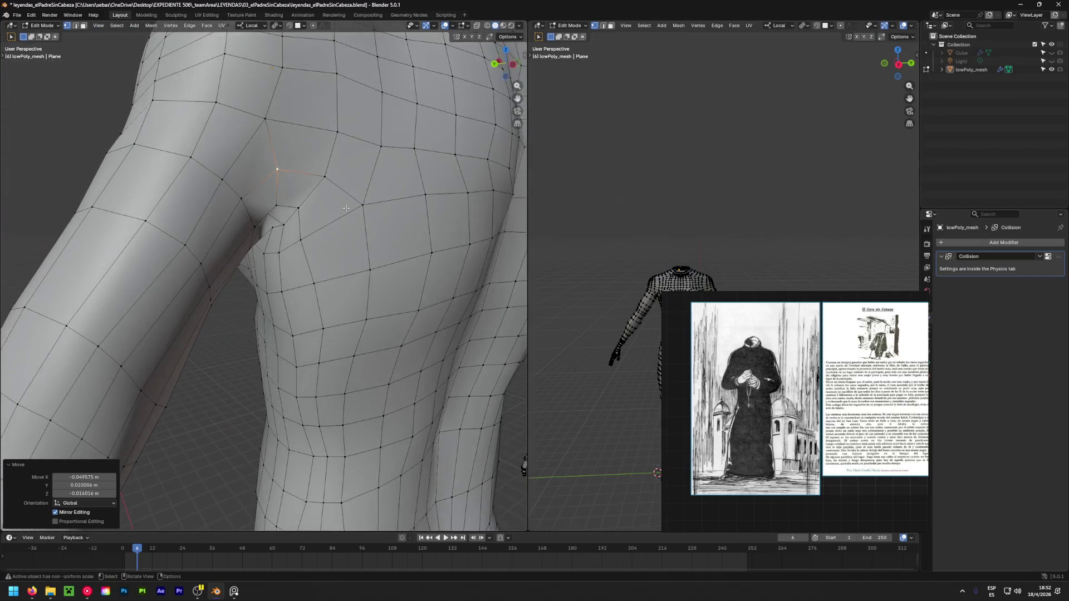
scroll(187, 153, "up", 8)
middle_click_drag(187, 154, 244, 189)
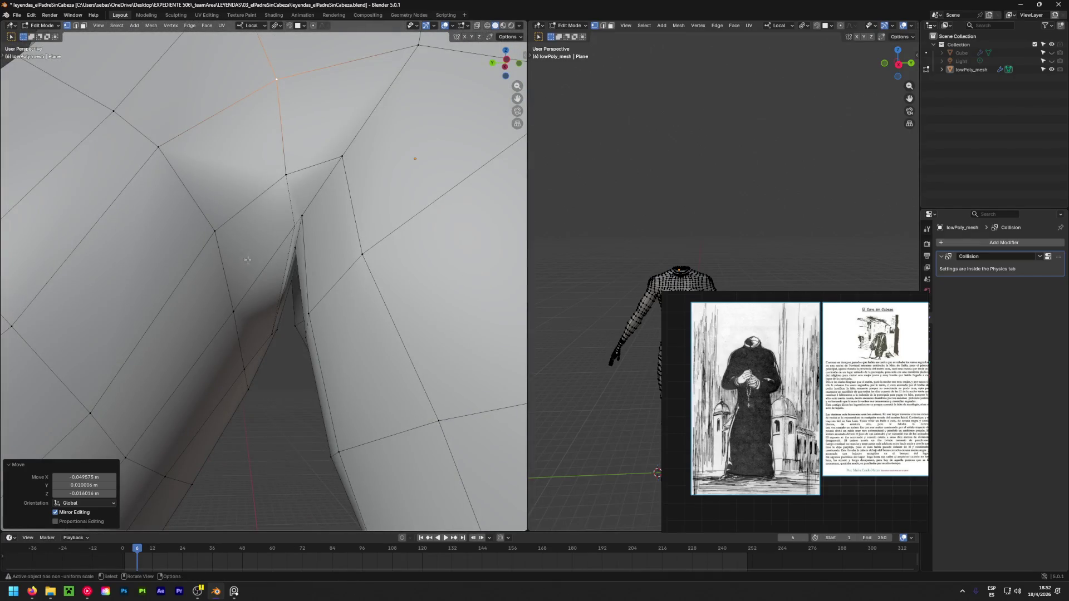
mouse_move(236, 314)
middle_mouse_down()
mouse_move(250, 230)
mouse_move(250, 390)
mouse_move(241, 404)
middle_mouse_up()
Deselect the crease-top vertex and reposition the armpit vertex twice
left_click(265, 228)
key("g")
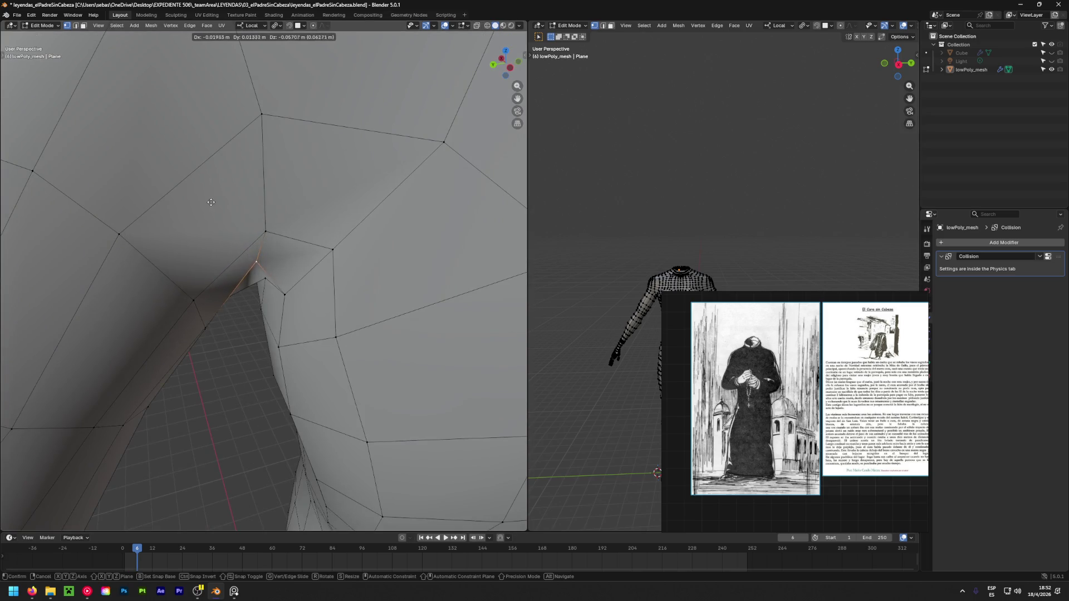
left_click(195, 258)
mouse_move(196, 258)
middle_mouse_down()
mouse_move(264, 142)
mouse_move(273, 245)
middle_mouse_up()
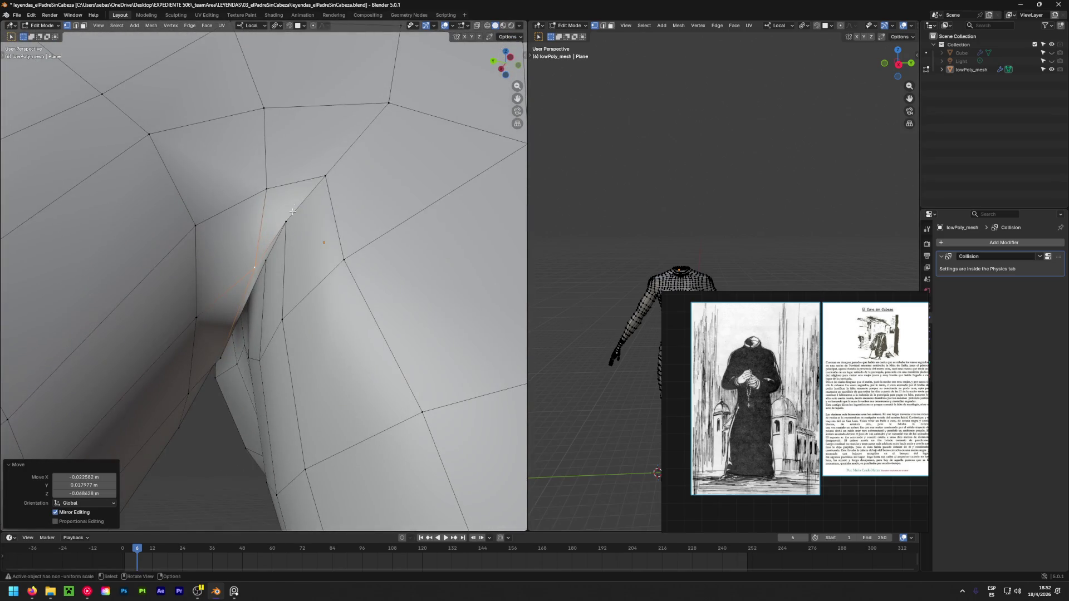
key("g")
left_click(277, 289)
middle_click_drag(277, 289, 210, 219)
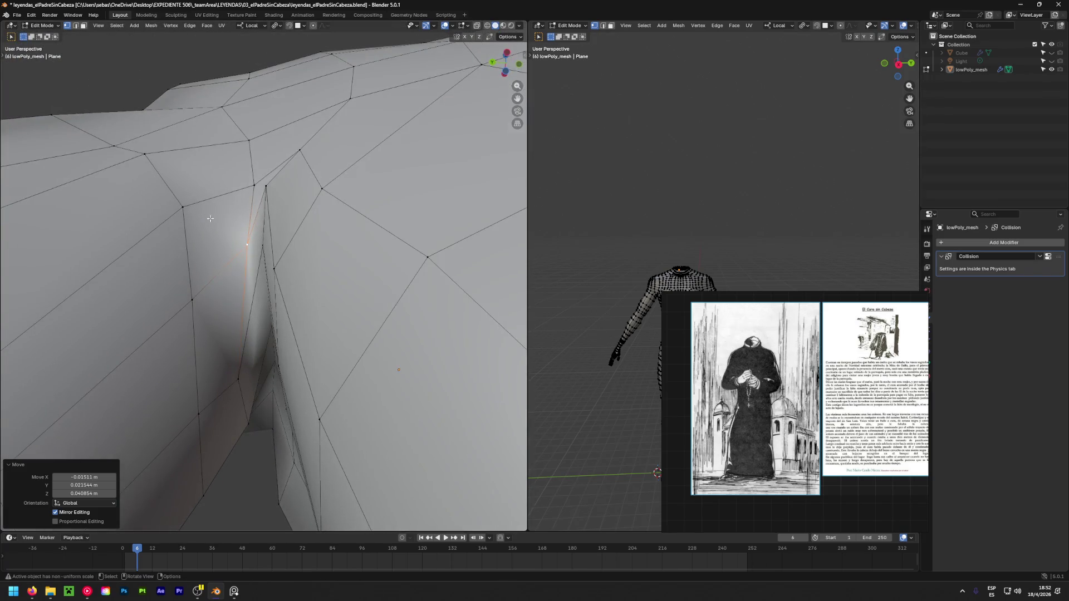
Lift the armpit vertex higher in the crease over several moves
key("g")
left_click(207, 408)
key("g")
left_click(253, 234)
key("g")
left_click(261, 226)
middle_click_drag(261, 225, 167, 100)
key("g")
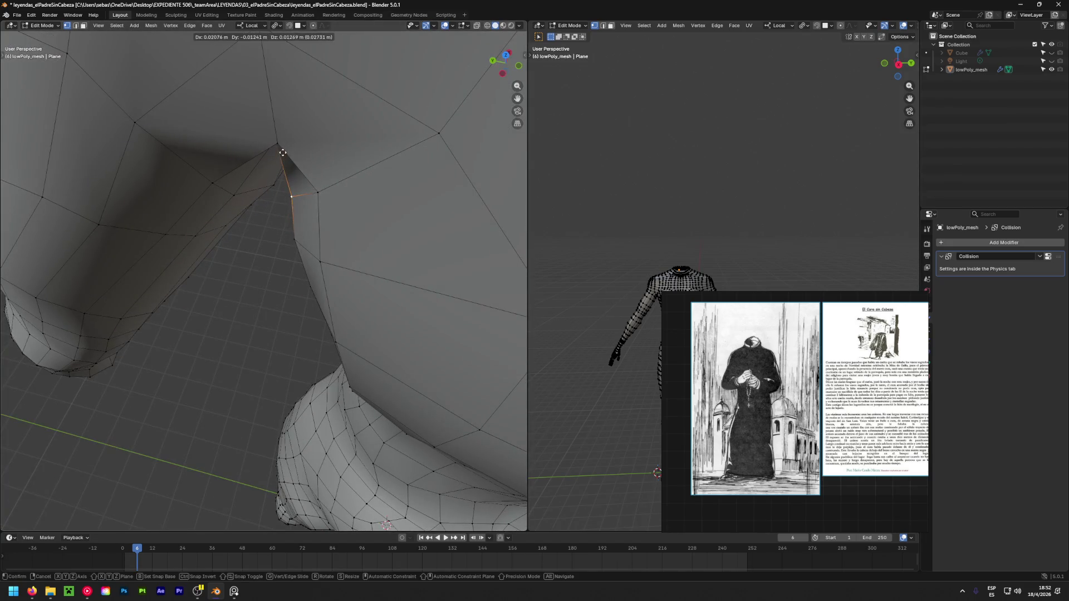
left_click(167, 100)
Fine-tune the crease vertex position from closer views of the armpit mesh
scroll(167, 100, "up", 3)
scroll(274, 368, "down", 5)
key("g")
left_click(275, 148)
scroll(275, 148, "up", 5)
mouse_move(275, 148)
middle_mouse_down()
mouse_move(340, 485)
mouse_move(253, 487)
mouse_move(232, 296)
mouse_move(294, 275)
mouse_move(305, 236)
mouse_move(291, 274)
mouse_move(213, 186)
middle_mouse_up()
middle_click_drag(371, 161, 21, 222)
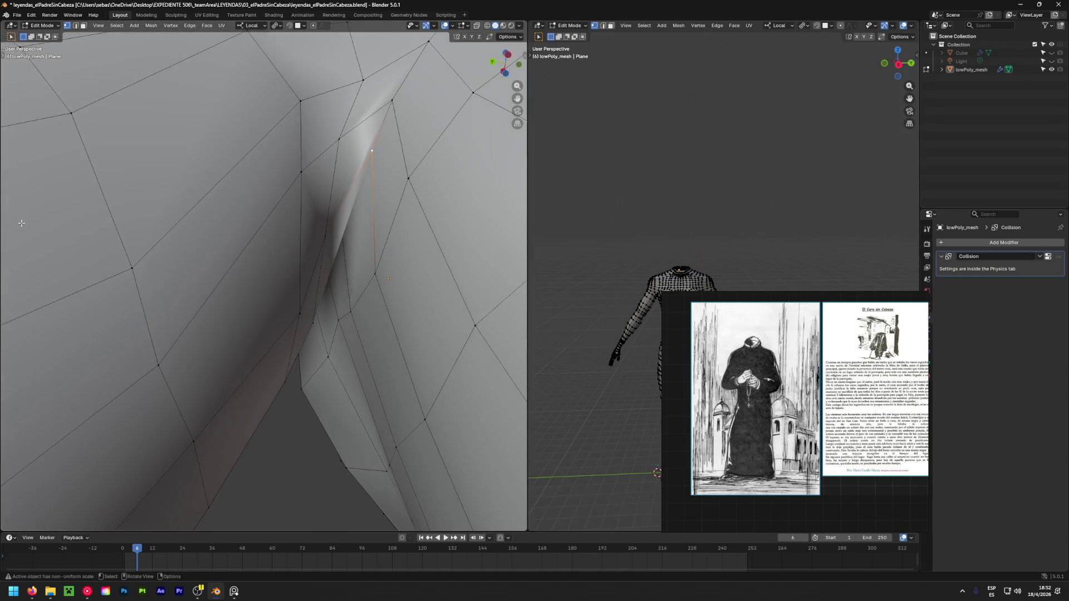
key("g")
left_click(362, 222)
middle_click_drag(362, 223, 349, 303)
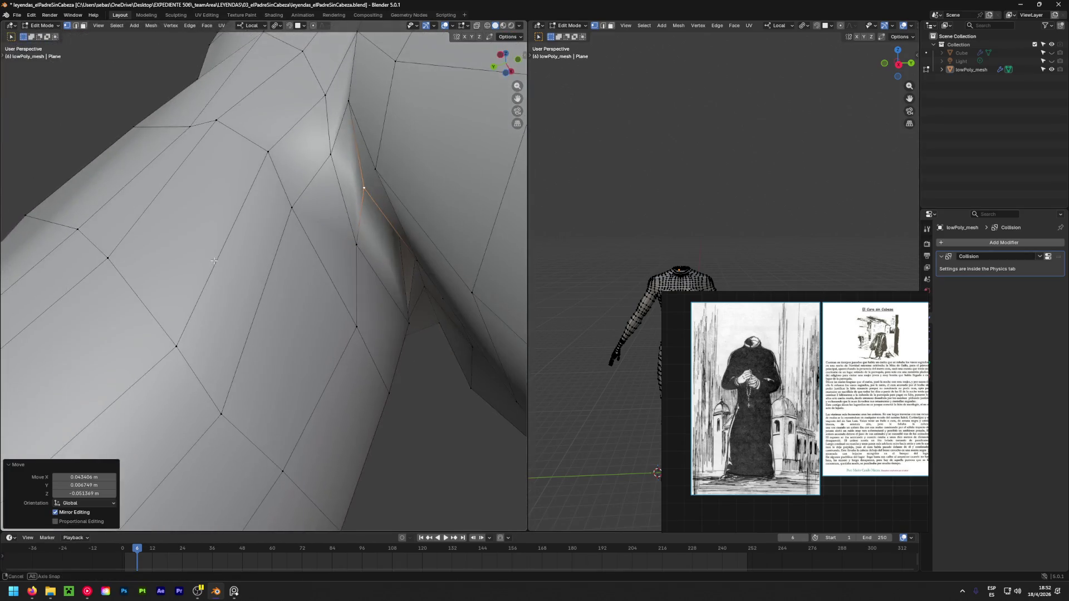
Move a neighbouring vertex in the underarm crease
left_click(357, 326)
key("g")
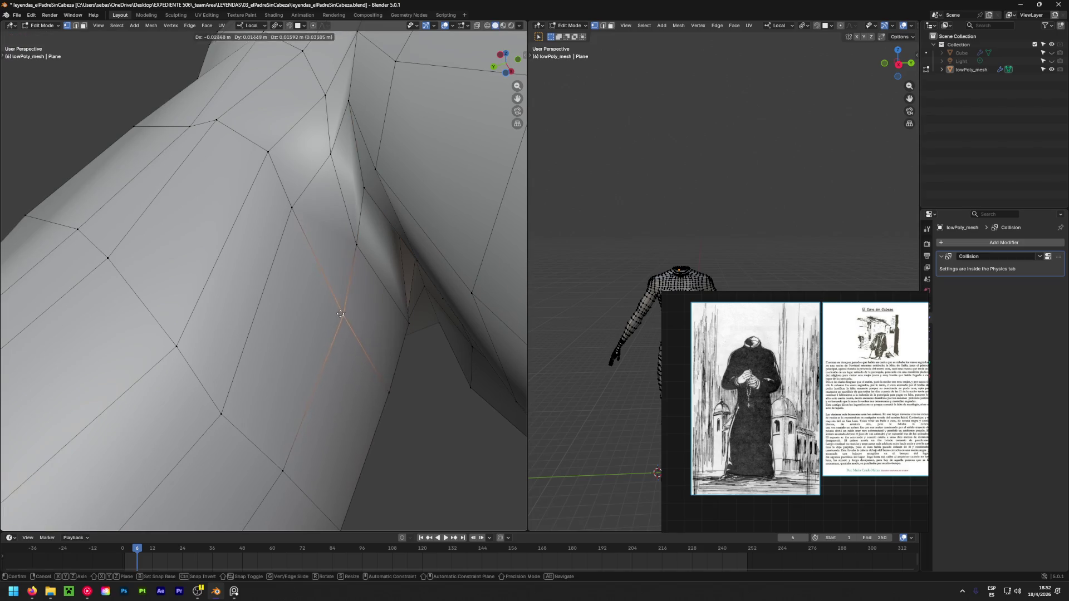
left_click(338, 305)
scroll(438, 226, "down", 10)
mouse_move(423, 234)
middle_mouse_down()
mouse_move(202, 352)
mouse_move(328, 298)
middle_mouse_up()
Reposition a vertex on the shoulder
left_click(329, 267)
key("g")
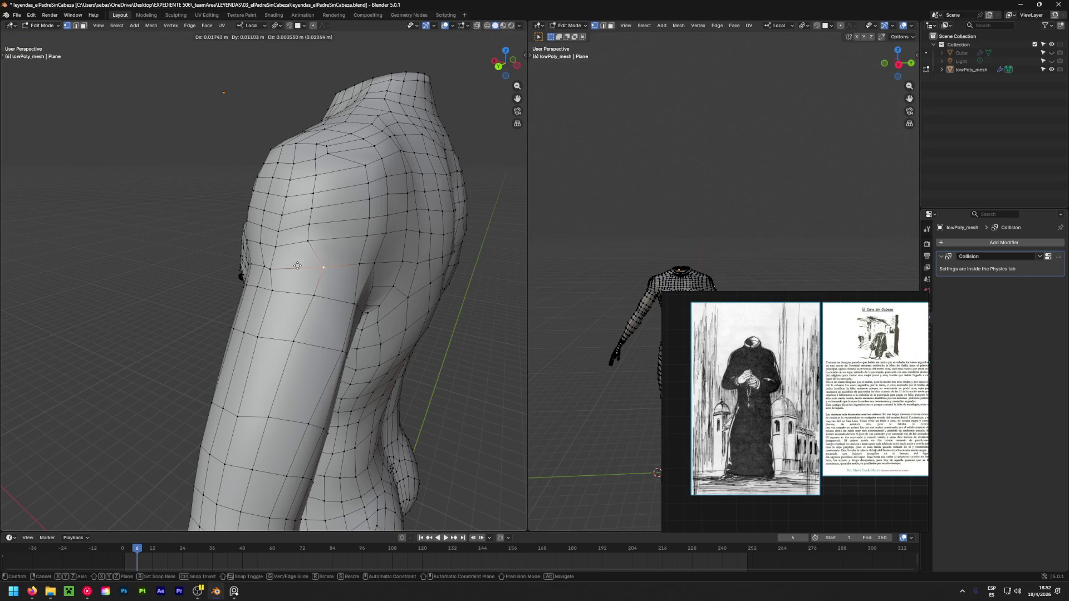
left_click(209, 265)
mouse_move(209, 266)
middle_mouse_down()
mouse_move(184, 287)
mouse_move(334, 241)
middle_mouse_up()
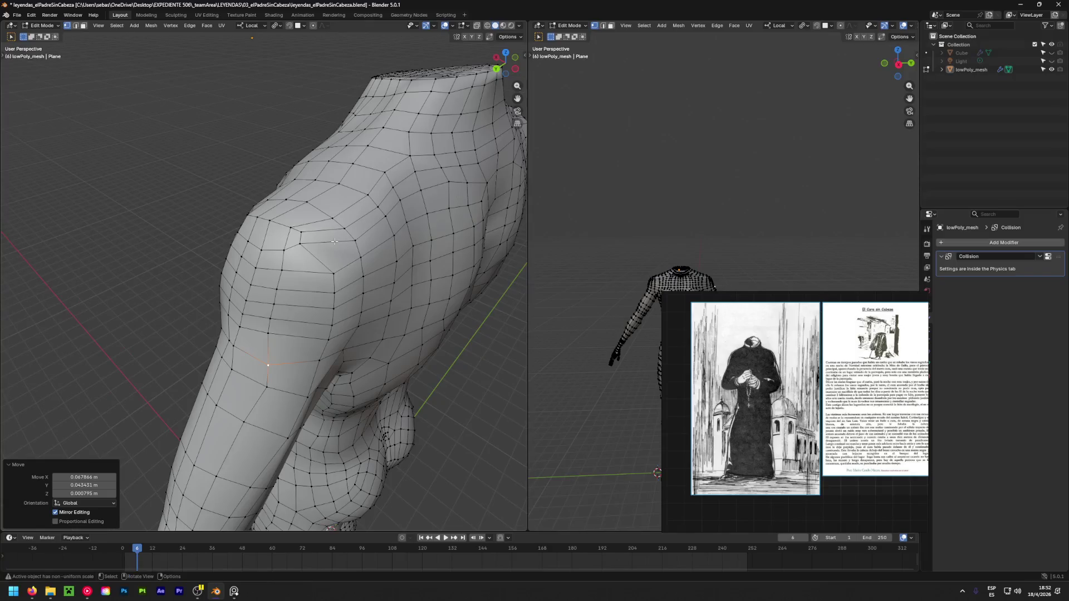
Even out another torso vertex through several small moves
left_click(310, 244)
key("g")
left_click(323, 245)
key("g")
left_click(339, 253)
mouse_move(339, 253)
middle_mouse_down()
mouse_move(386, 265)
mouse_move(440, 227)
mouse_move(410, 154)
middle_mouse_up()
key("g")
left_click(359, 176)
middle_click_drag(308, 242, 360, 219)
key("g")
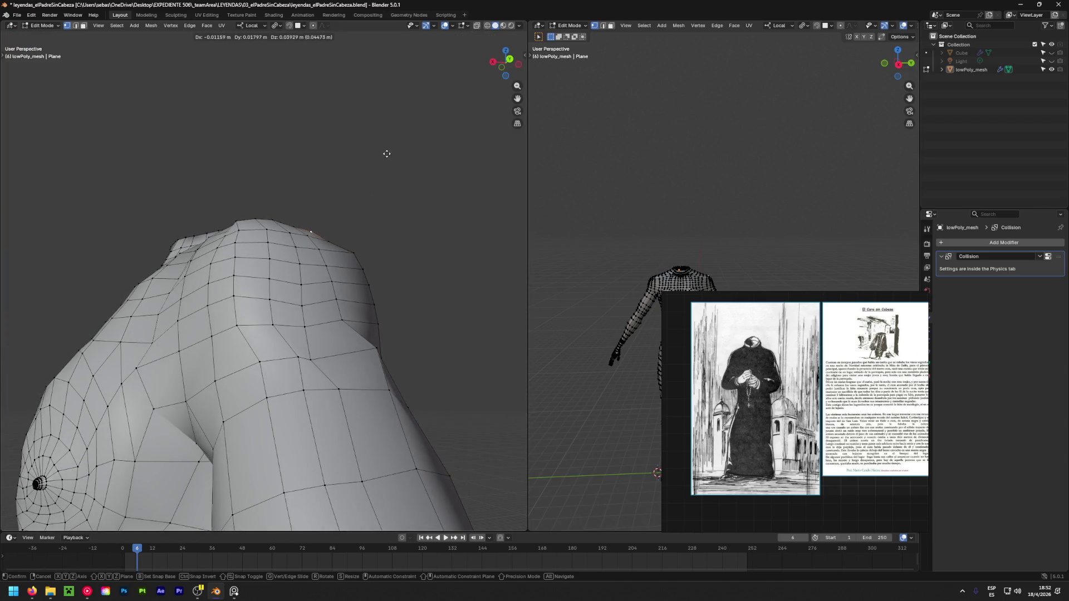
left_click(386, 153)
Move a side-of-chest vertex about 0.060 m in Y and 0.029 m in Z
mouse_move(365, 274)
middle_mouse_down()
mouse_move(451, 289)
mouse_move(483, 316)
mouse_move(358, 370)
mouse_move(453, 382)
mouse_move(448, 471)
mouse_move(396, 372)
mouse_move(515, 215)
mouse_move(392, 402)
mouse_move(234, 407)
mouse_move(115, 382)
mouse_move(159, 320)
mouse_move(98, 480)
mouse_move(106, 474)
middle_mouse_up()
left_click(376, 400)
key("g")
left_click(115, 382)
Shift the vertices along the side-of-chest line to the left
key("g")
left_click(158, 320)
middle_click_drag(289, 323, 332, 284)
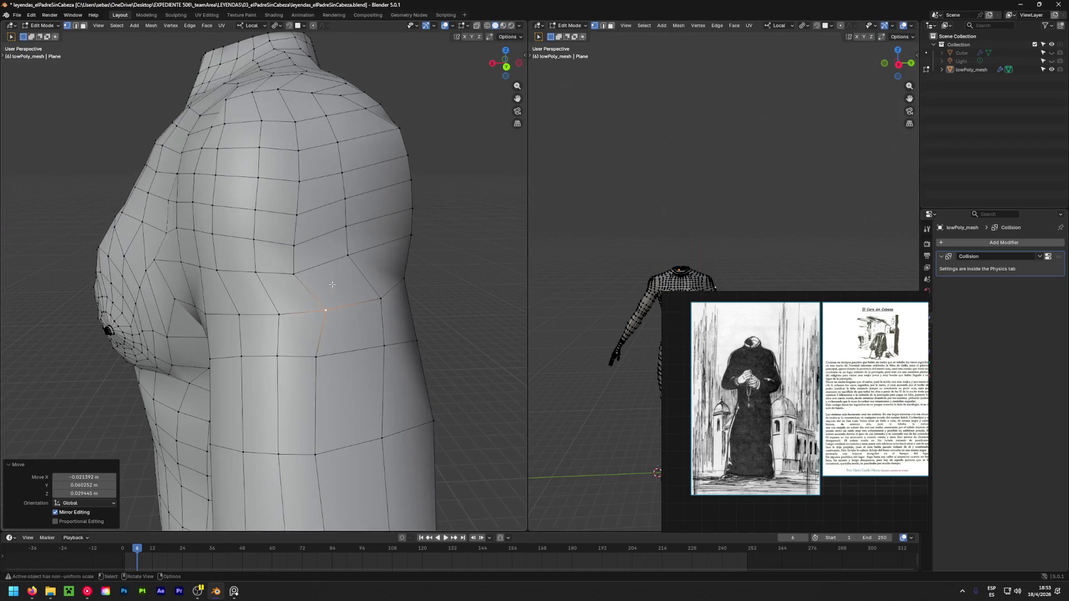
left_click(274, 323)
key("g")
left_click(259, 323)
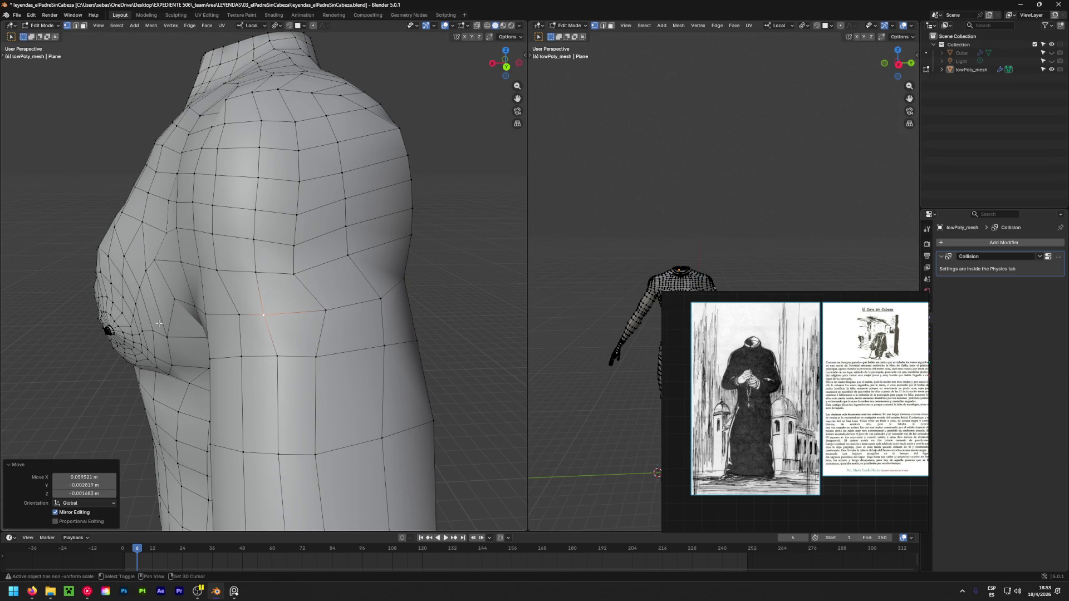
left_click(325, 310)
key("g")
left_click(305, 313)
left_click(381, 298)
key("g")
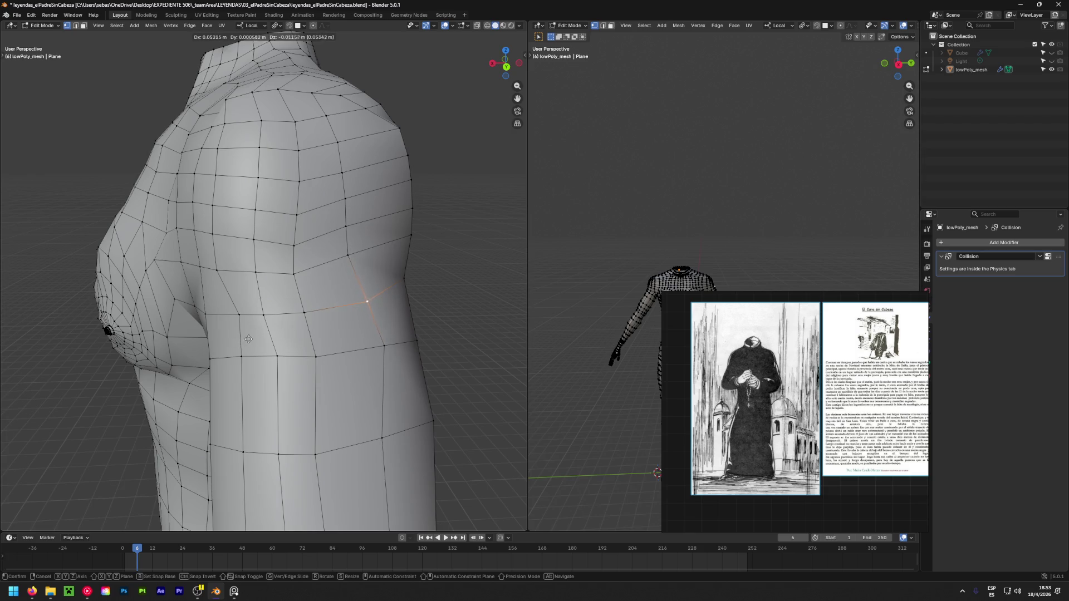
left_click(248, 339)
Nudge the higher, lower and shoulder-loop vertices around the shoulder
left_click(350, 257)
key("g")
left_click(435, 228)
middle_click_drag(435, 227, 112, 242)
key("g")
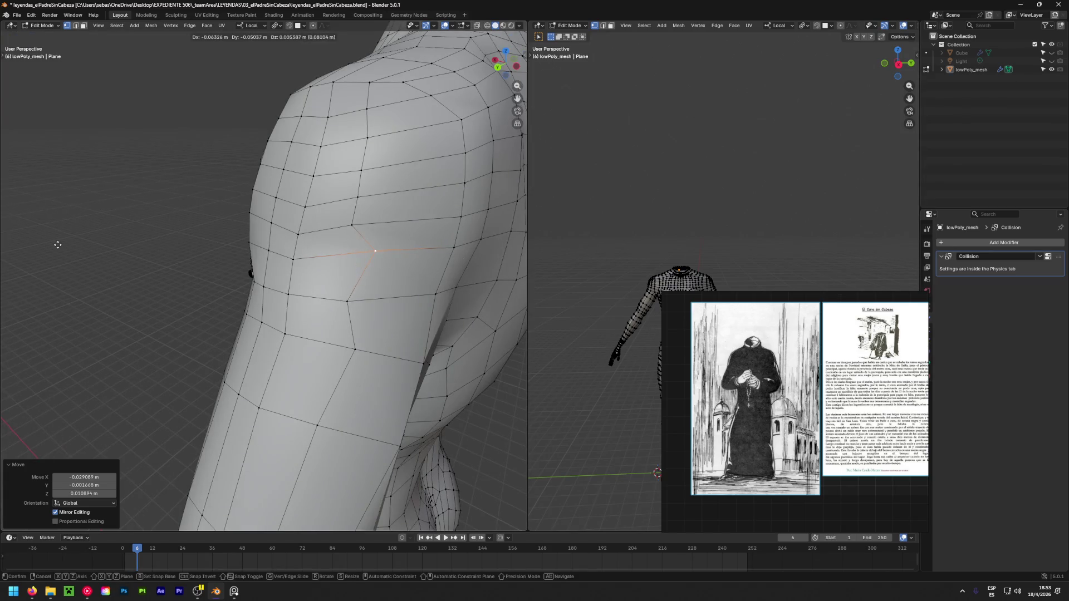
left_click(58, 244)
left_click(370, 300)
key("g")
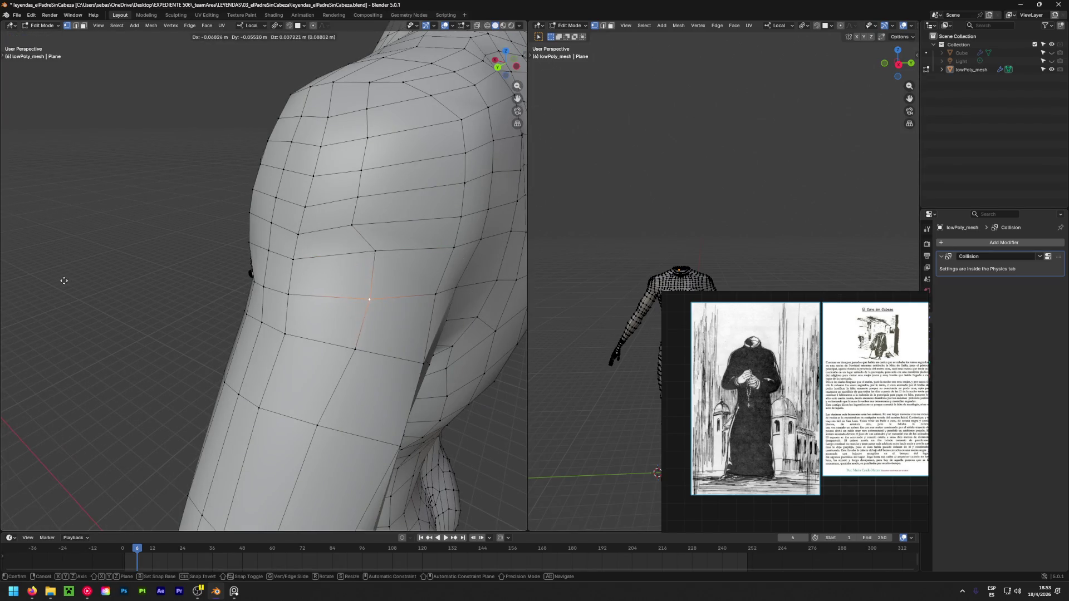
left_click(368, 301)
left_click(352, 225)
key("g")
left_click(282, 184)
Push the upper shoulder vertices outward up to the top vertex (-0.026, -0.023, 0.010 m)
left_click(362, 193)
key("g")
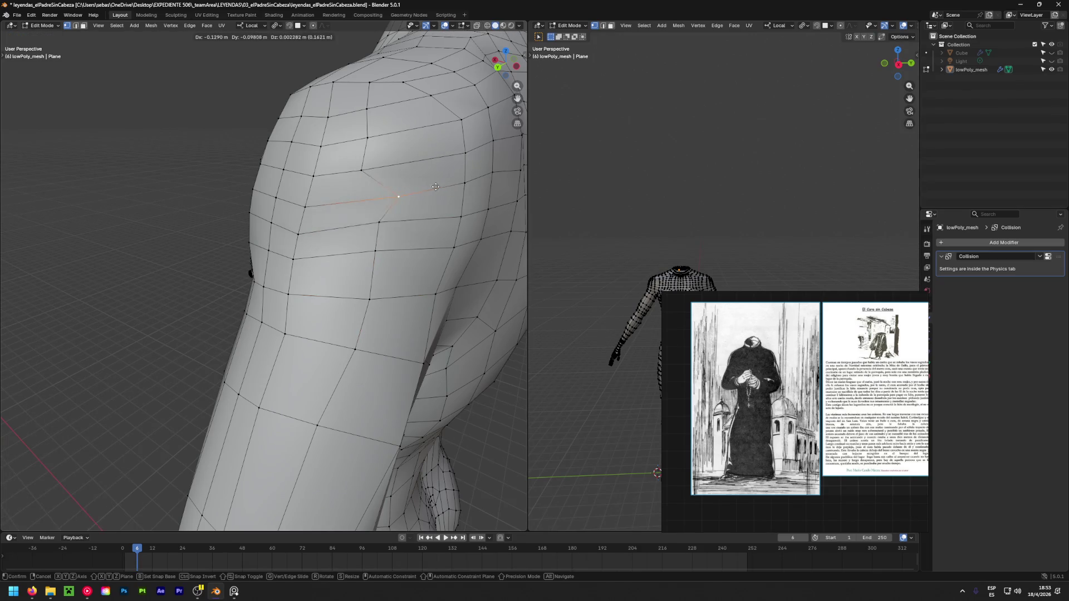
left_click(253, 166)
left_click(362, 170)
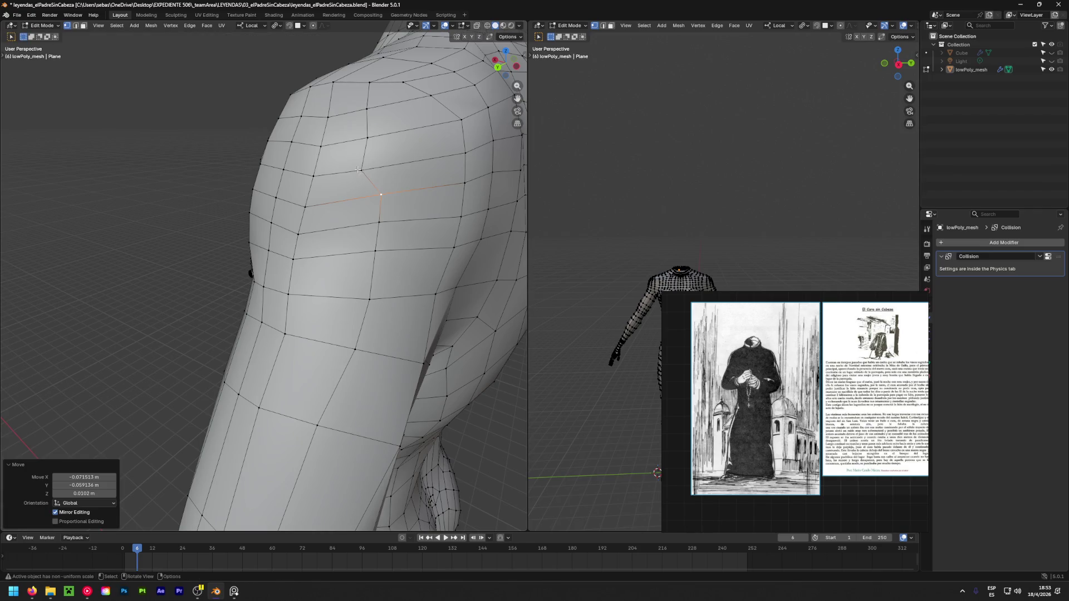
key("g")
left_click(192, 123)
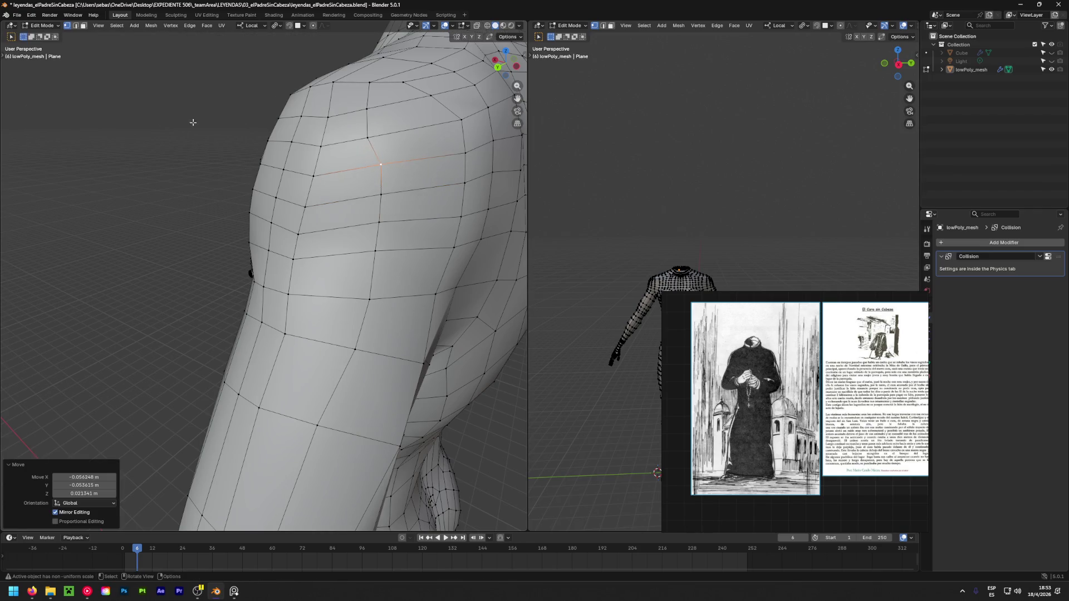
left_click(363, 138)
key("g")
left_click(414, 107)
left_click(368, 109)
key("g")
left_click(434, 83)
scroll(412, 103, "down", 6)
mouse_move(401, 122)
middle_mouse_down()
mouse_move(338, 206)
mouse_move(252, 174)
mouse_move(245, 150)
middle_mouse_up()
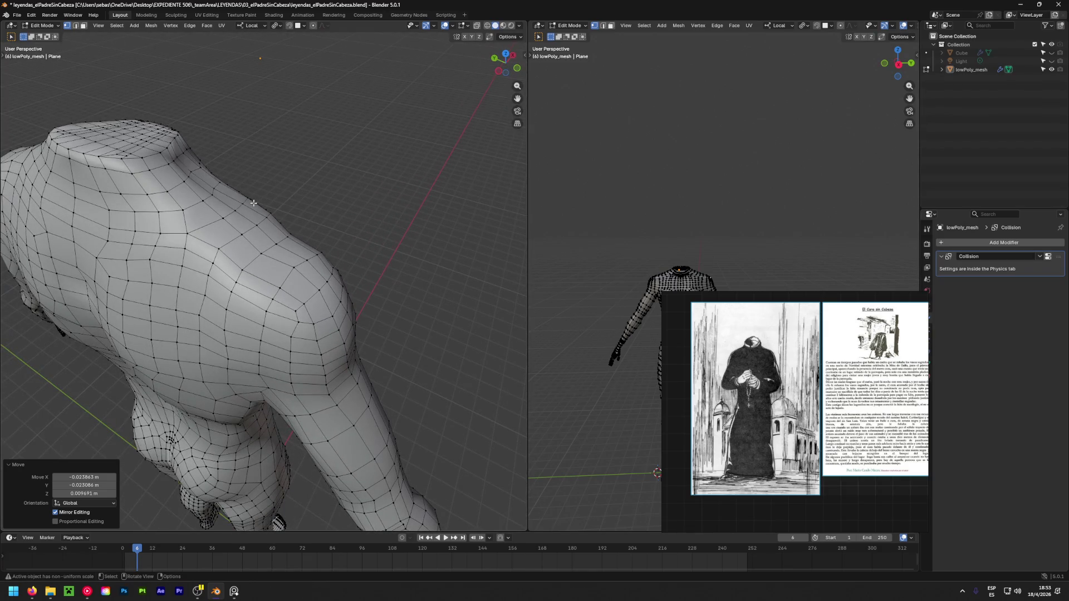
Zoom out, switch to Wireframe shading, and box-select the body's right half
mouse_move(222, 247)
middle_mouse_down()
mouse_move(292, 262)
mouse_move(317, 291)
mouse_move(265, 262)
mouse_move(185, 284)
mouse_move(223, 276)
middle_mouse_up()
scroll(261, 270, "down", 3)
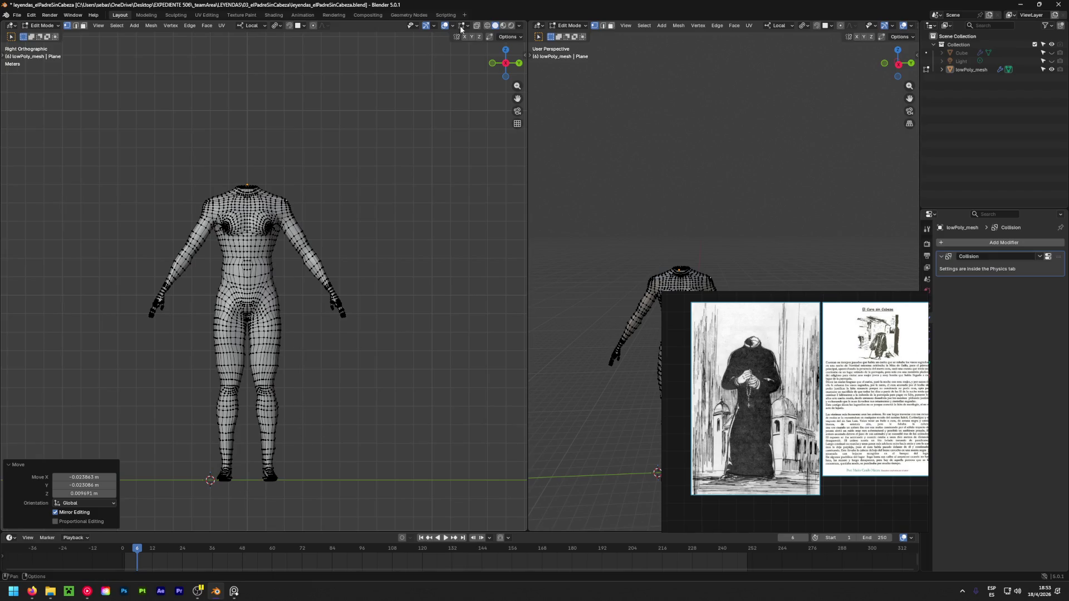
left_click(487, 26)
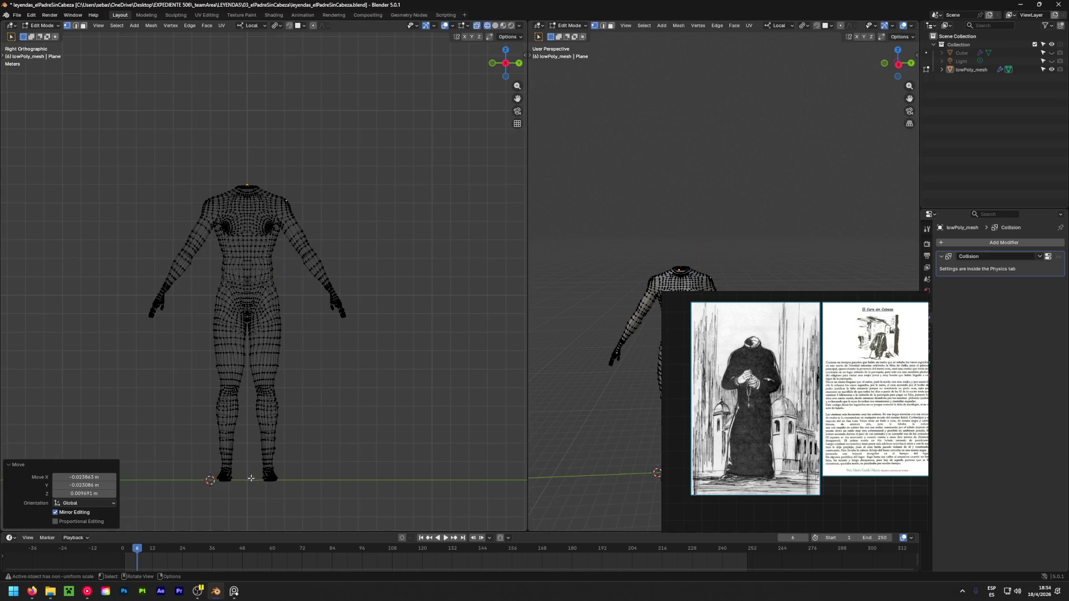
mouse_move(248, 486)
left_mouse_down()
mouse_move(342, 138)
mouse_move(371, 112)
left_mouse_up()
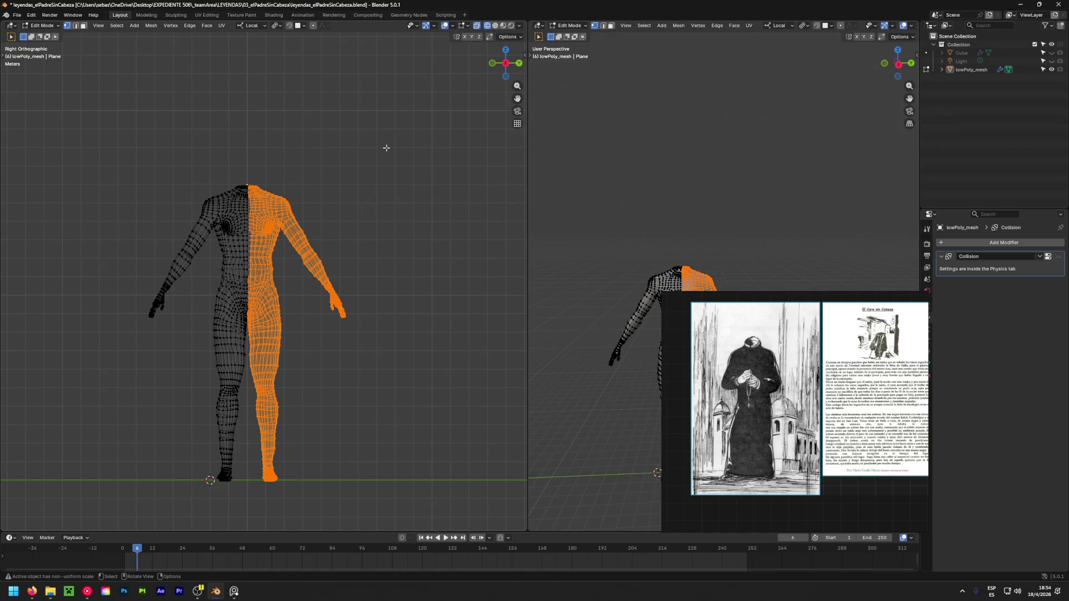
Delete the vertices of the selected right half of the body, leaving only the left half
key("x")
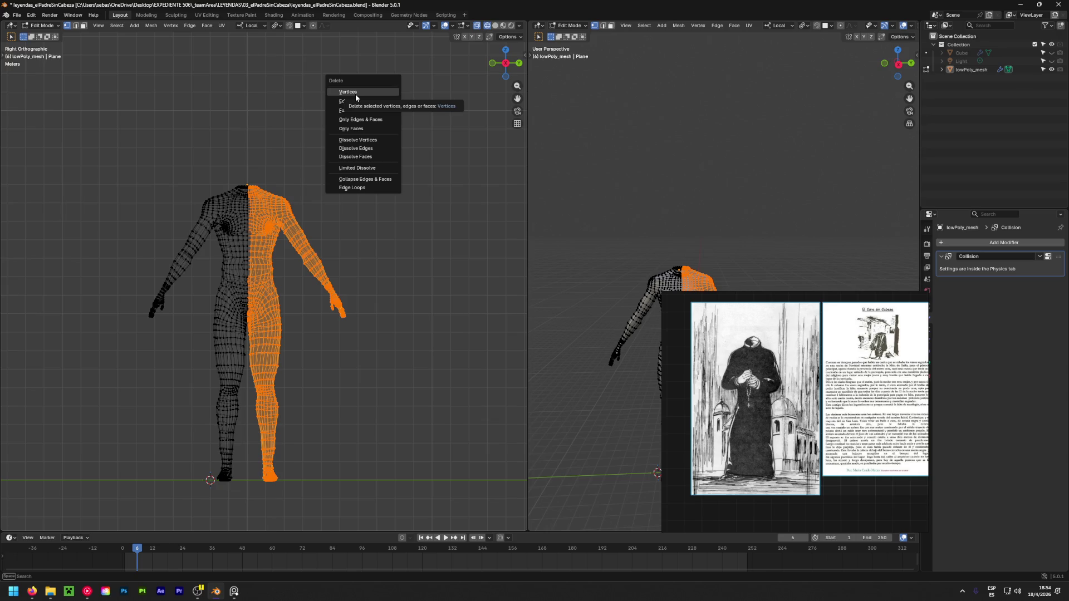
left_click(356, 94)
mouse_move(334, 143)
middle_mouse_down()
mouse_move(247, 318)
mouse_move(262, 274)
mouse_move(329, 196)
mouse_move(275, 288)
mouse_move(289, 312)
mouse_move(174, 298)
mouse_move(260, 296)
mouse_move(272, 171)
middle_mouse_up()
scroll(247, 318, "up", 6)
scroll(286, 227, "down", 6)
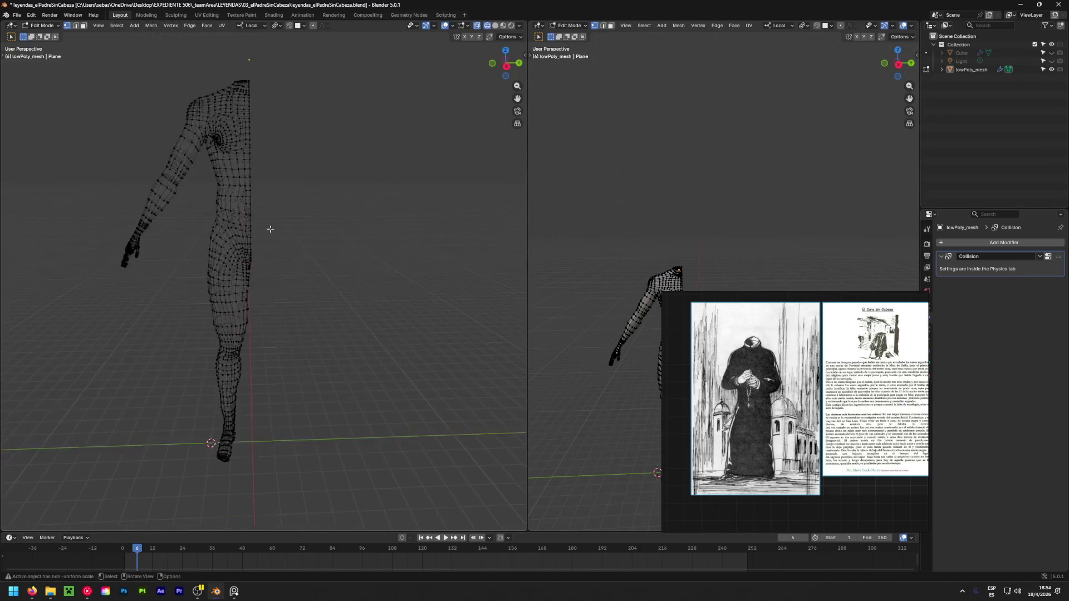
Select all of the remaining half mesh and return to Object Mode
key("a")
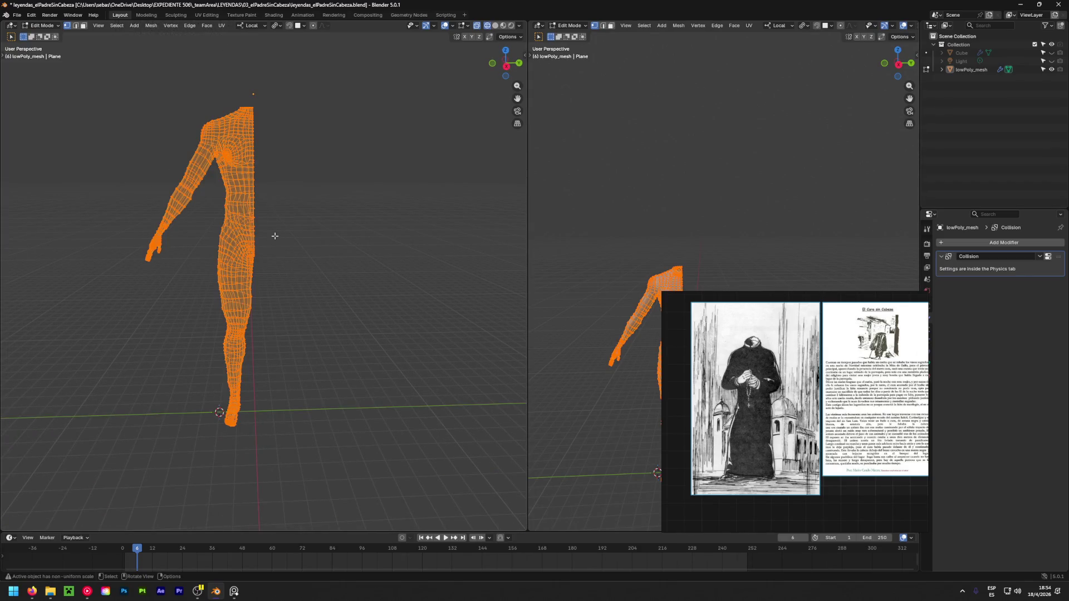
key("shift+a")
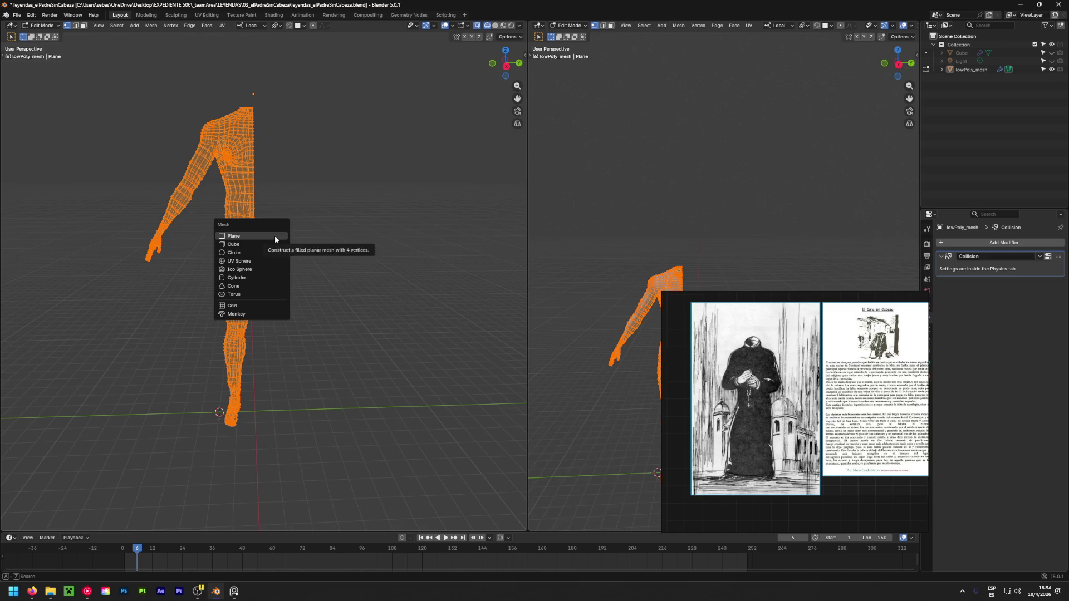
key("Tab")
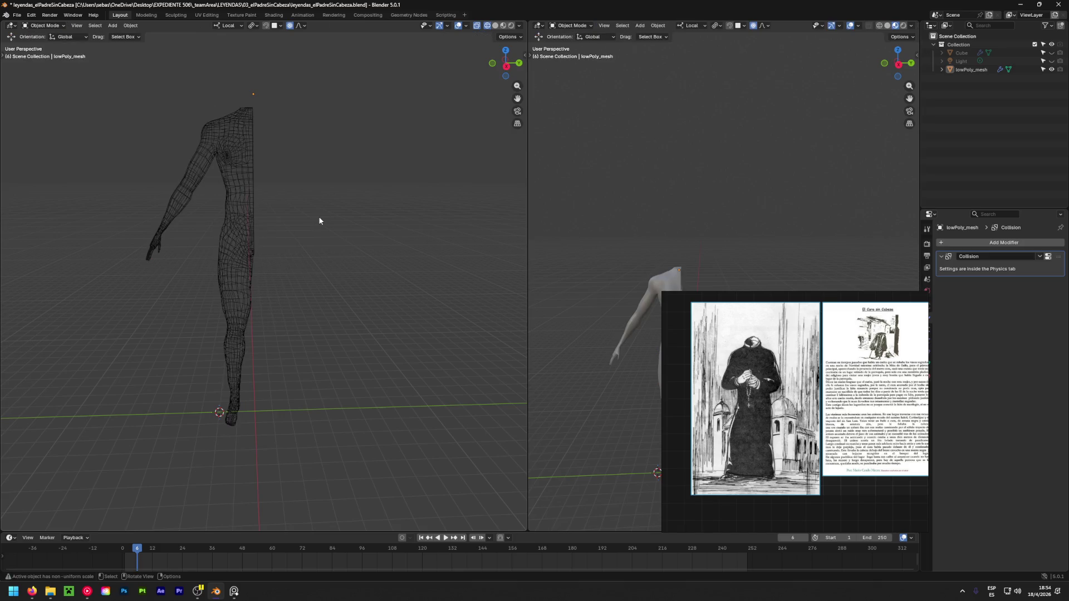
Select lowPoly_mesh and apply all its transforms
right_click(319, 221)
key("a")
key("ctrl+a")
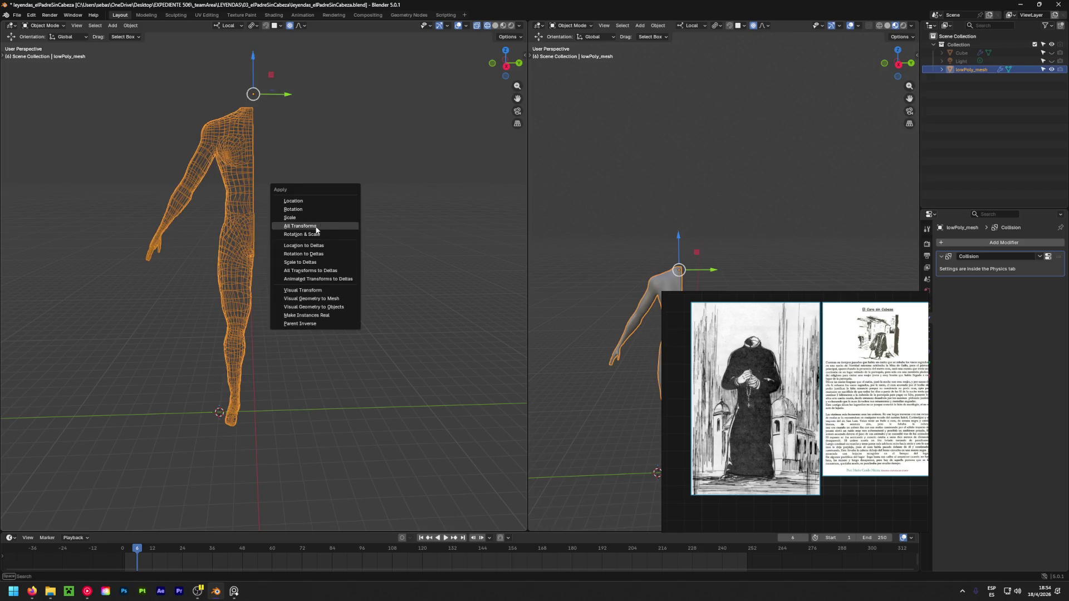
left_click(316, 227)
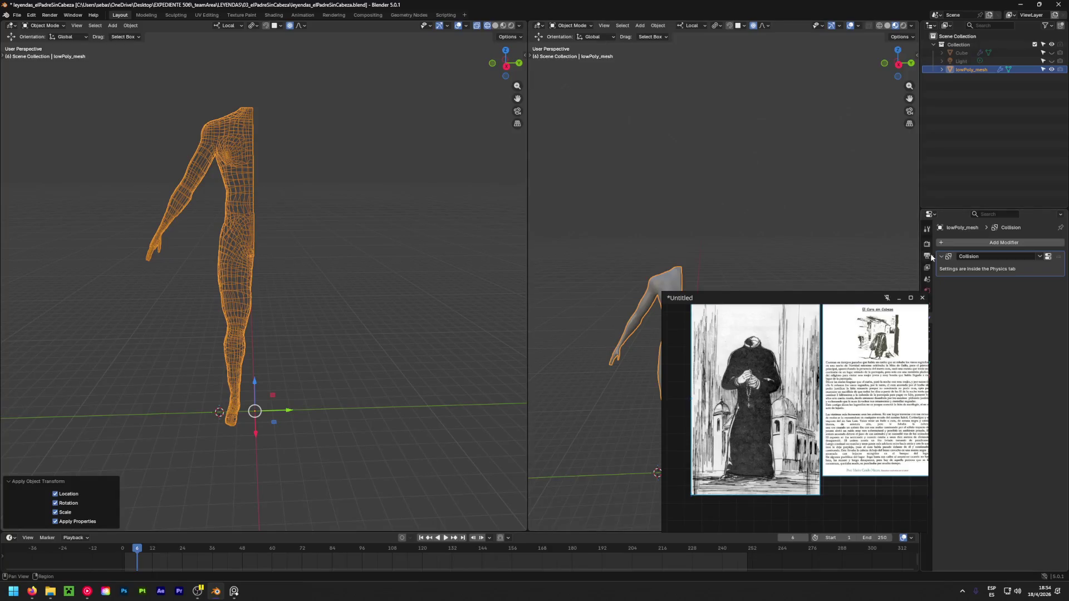
Remove the Collision modifier from lowPoly_mesh
left_click_drag(924, 313, 862, 298)
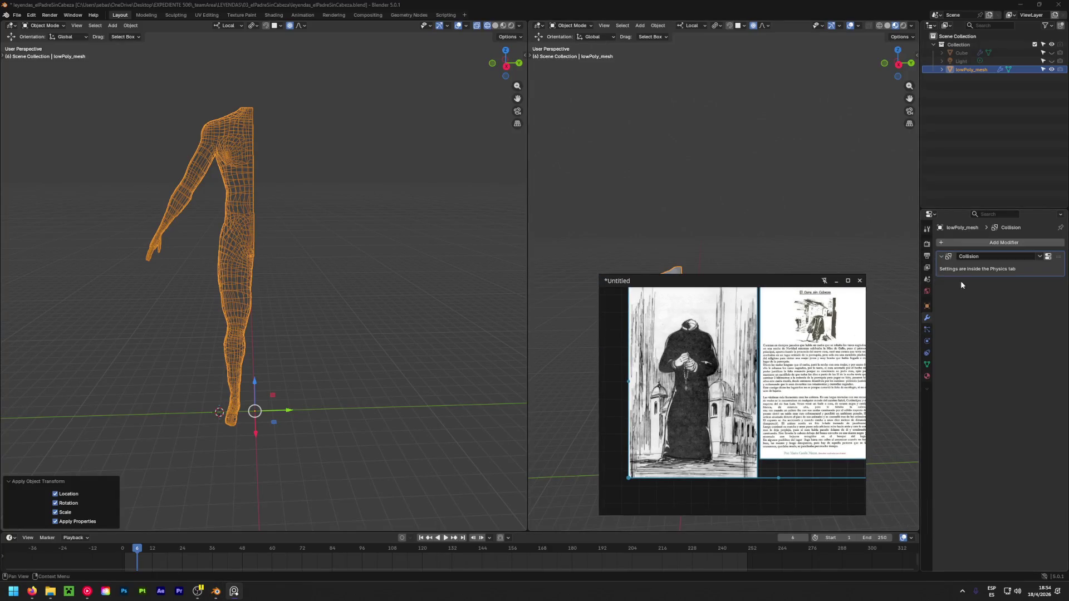
left_click(1008, 266)
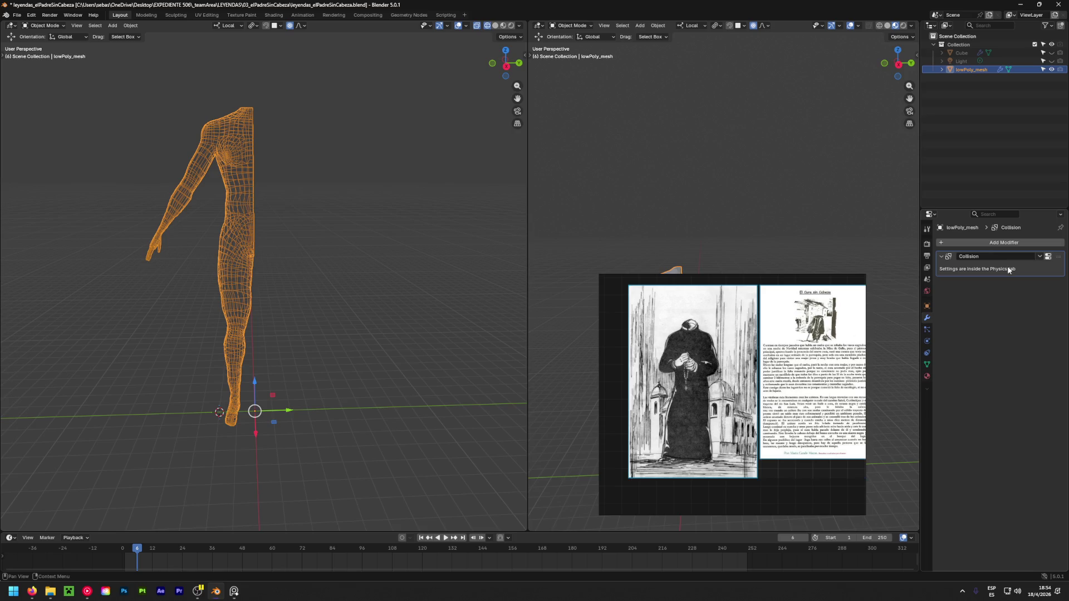
key("ctrl+x")
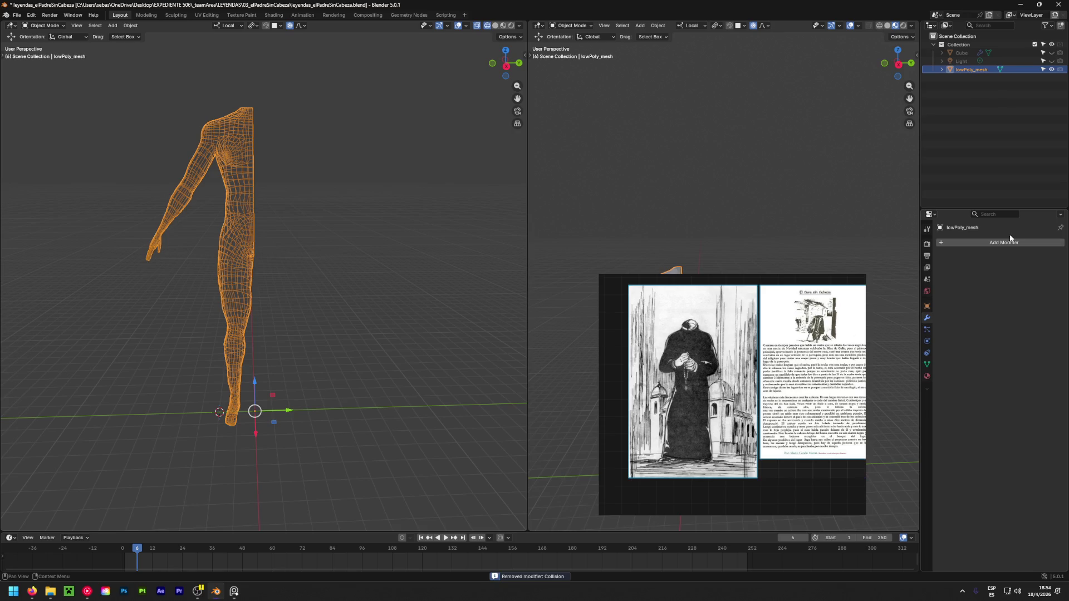
Add a Mirror modifier set to mirror on the Y axis only instead of X
left_click(978, 243)
type("mirror")
key("Return")
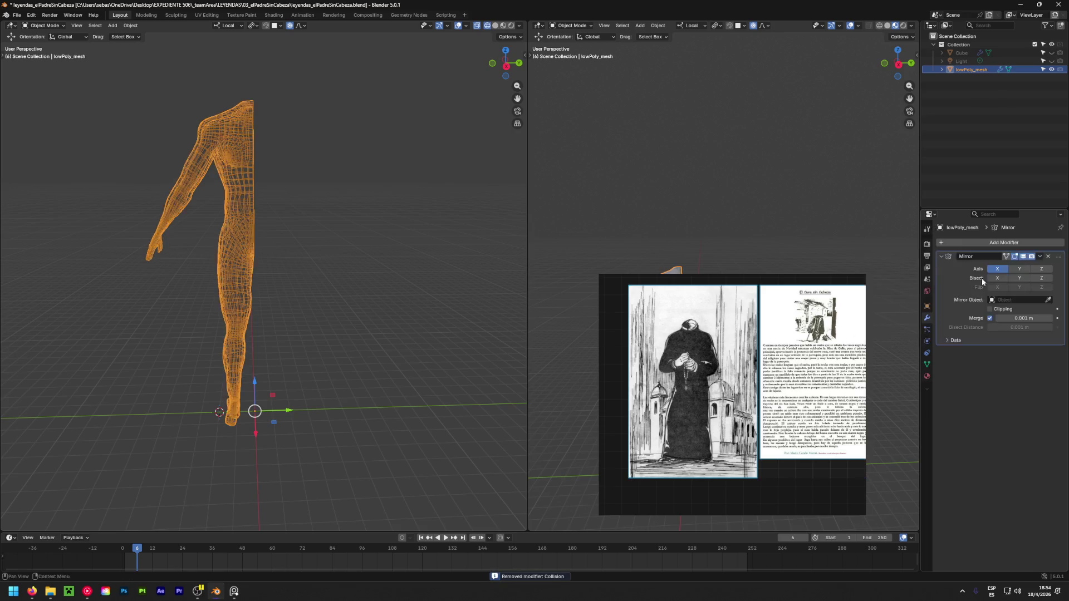
left_click(1020, 271)
left_click(997, 269)
Switch to Solid shading and orbit around the mirrored full body to inspect it
middle_click_drag(253, 265, 245, 190)
scroll(254, 183, "up", 8)
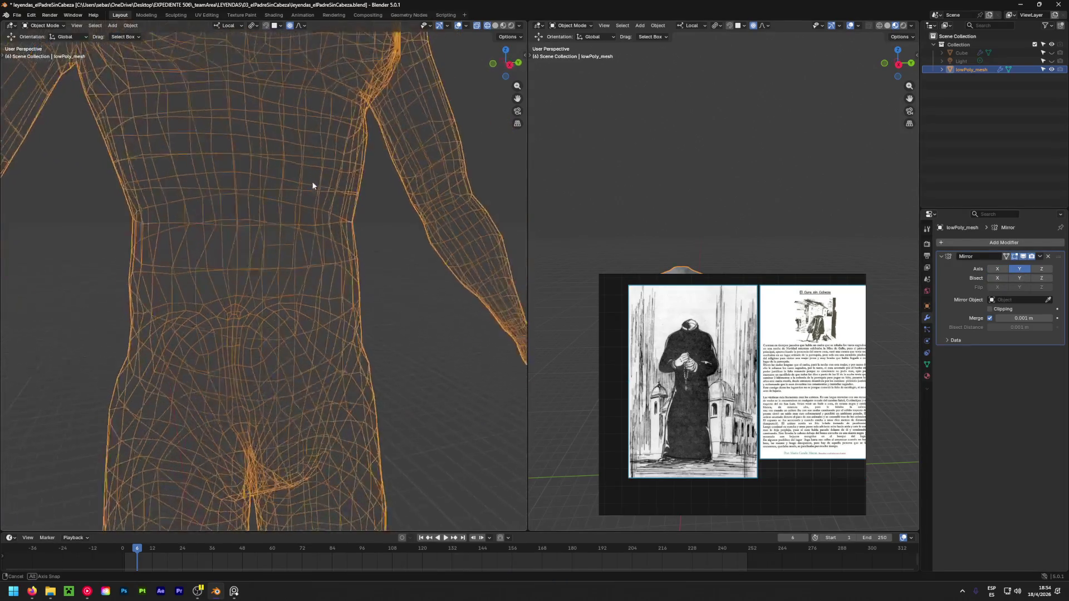
scroll(274, 231, "down", 8)
mouse_move(263, 172)
middle_mouse_down()
mouse_move(262, 322)
mouse_move(326, 241)
mouse_move(67, 243)
mouse_move(485, 200)
mouse_move(262, 175)
mouse_move(556, 186)
mouse_move(387, 223)
middle_mouse_up()
left_click(495, 25)
mouse_move(423, 111)
middle_mouse_down()
mouse_move(289, 189)
mouse_move(389, 150)
mouse_move(476, 162)
mouse_move(261, 162)
mouse_move(307, 189)
mouse_move(306, 267)
mouse_move(461, 353)
mouse_move(232, 358)
mouse_move(446, 306)
mouse_move(504, 208)
mouse_move(327, 279)
mouse_move(256, 291)
mouse_move(344, 258)
mouse_move(30, 262)
mouse_move(253, 270)
mouse_move(256, 309)
mouse_move(66, 303)
mouse_move(486, 333)
middle_mouse_up()
scroll(276, 265, "up", 6)
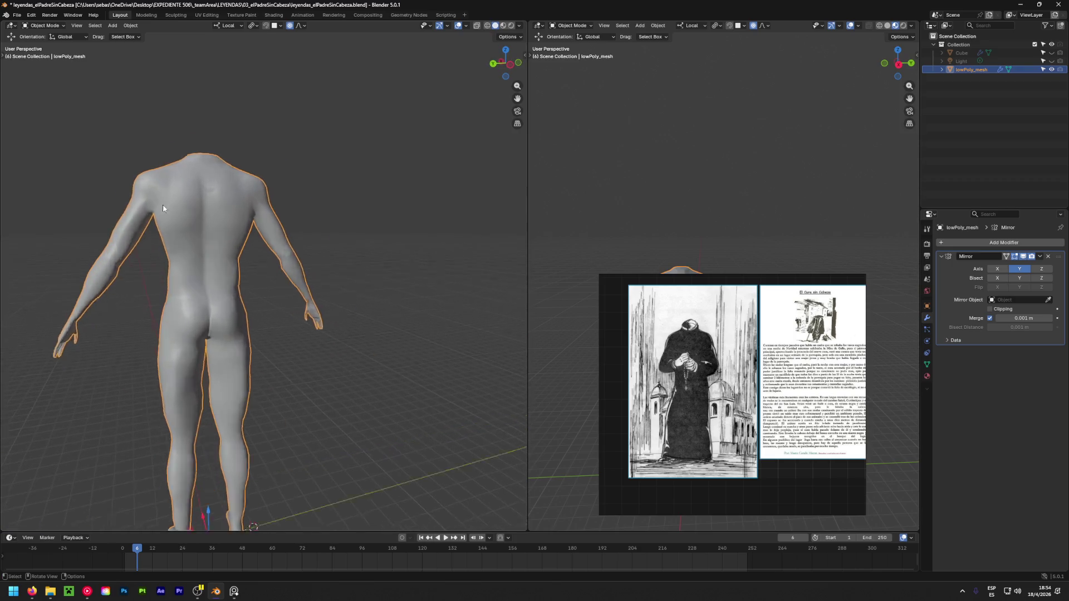
mouse_move(276, 265)
middle_mouse_down()
mouse_move(167, 239)
mouse_move(408, 234)
mouse_move(288, 289)
mouse_move(217, 256)
middle_mouse_up()
scroll(216, 256, "down", 5)
mouse_move(296, 275)
middle_mouse_down()
mouse_move(354, 262)
mouse_move(368, 289)
middle_mouse_up()
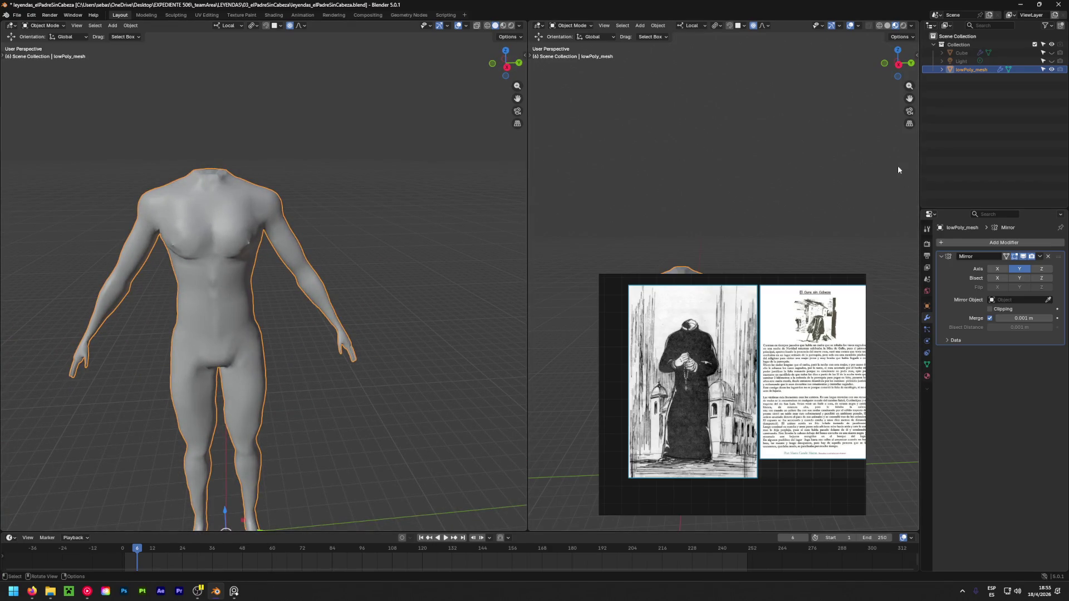
left_click(1039, 257)
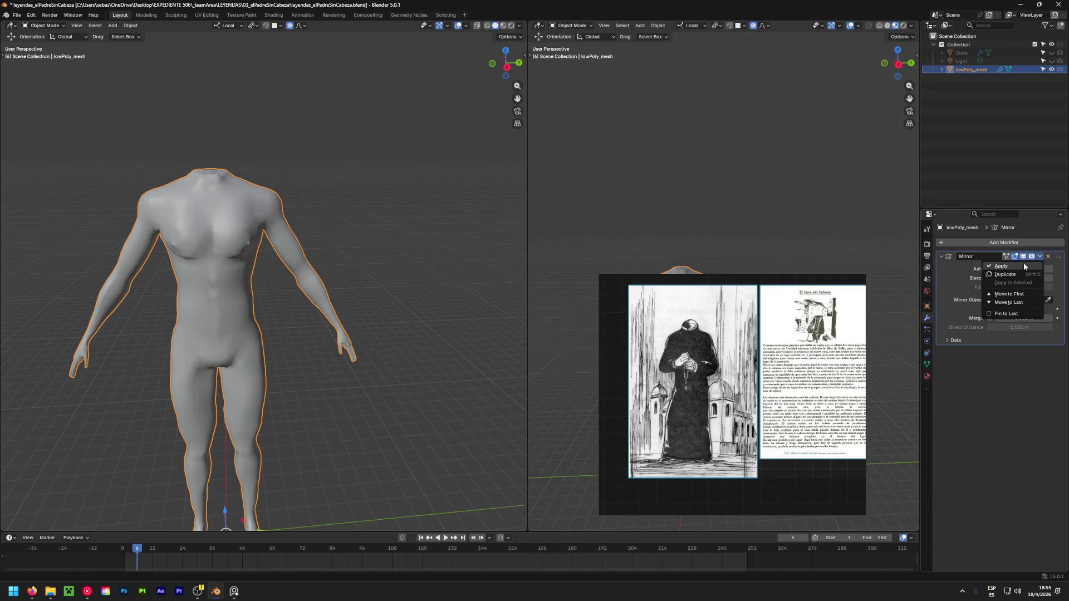
Apply the Mirror modifier from its dropdown menu, leaving an empty modifier stack
left_click(1023, 267)
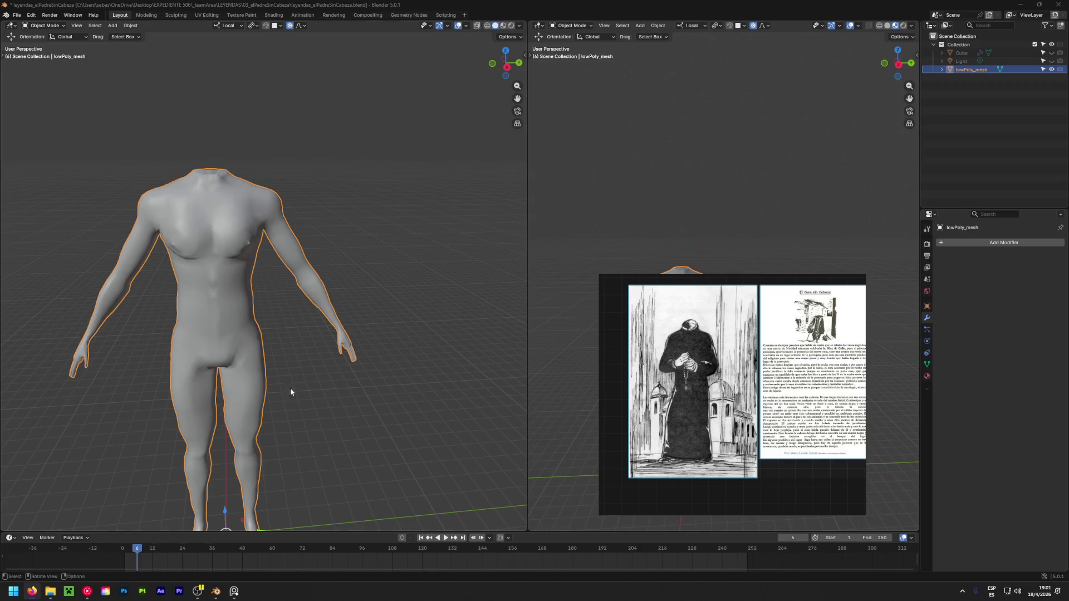
Deselect the body mesh and save leyendas_elPadreSinCabeza.blend
left_click(422, 400)
key("ctrl+s")
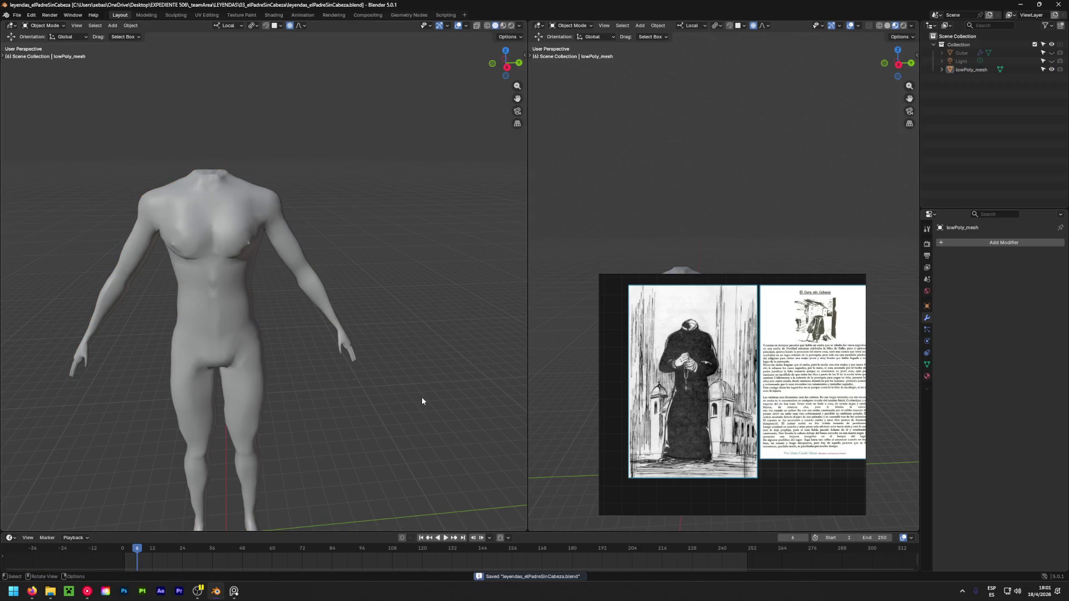